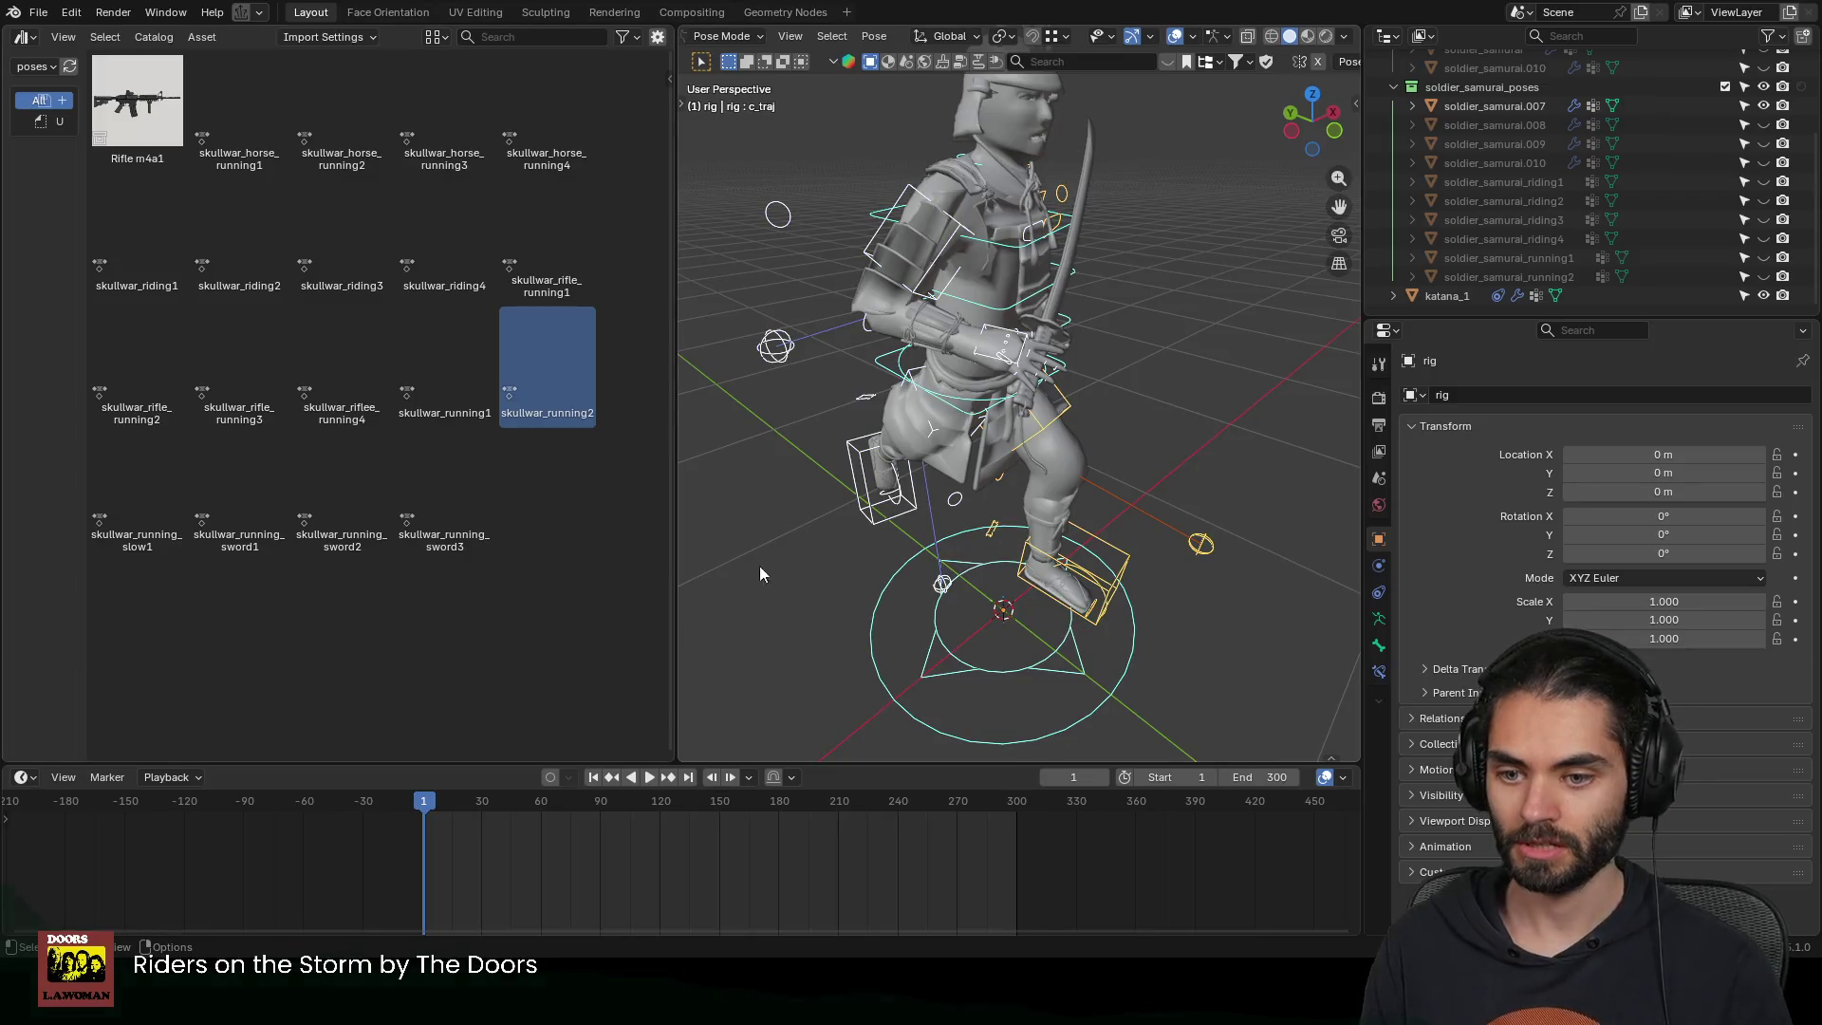
Apply the skullwar_running_slow1 pose to the samurai rig and look it over
double_click(135, 491)
mouse_move(1125, 494)
middle_down()
mouse_move(1010, 434)
mouse_move(1050, 499)
mouse_move(1049, 427)
middle_up()
scroll(1049, 418, up, 4)
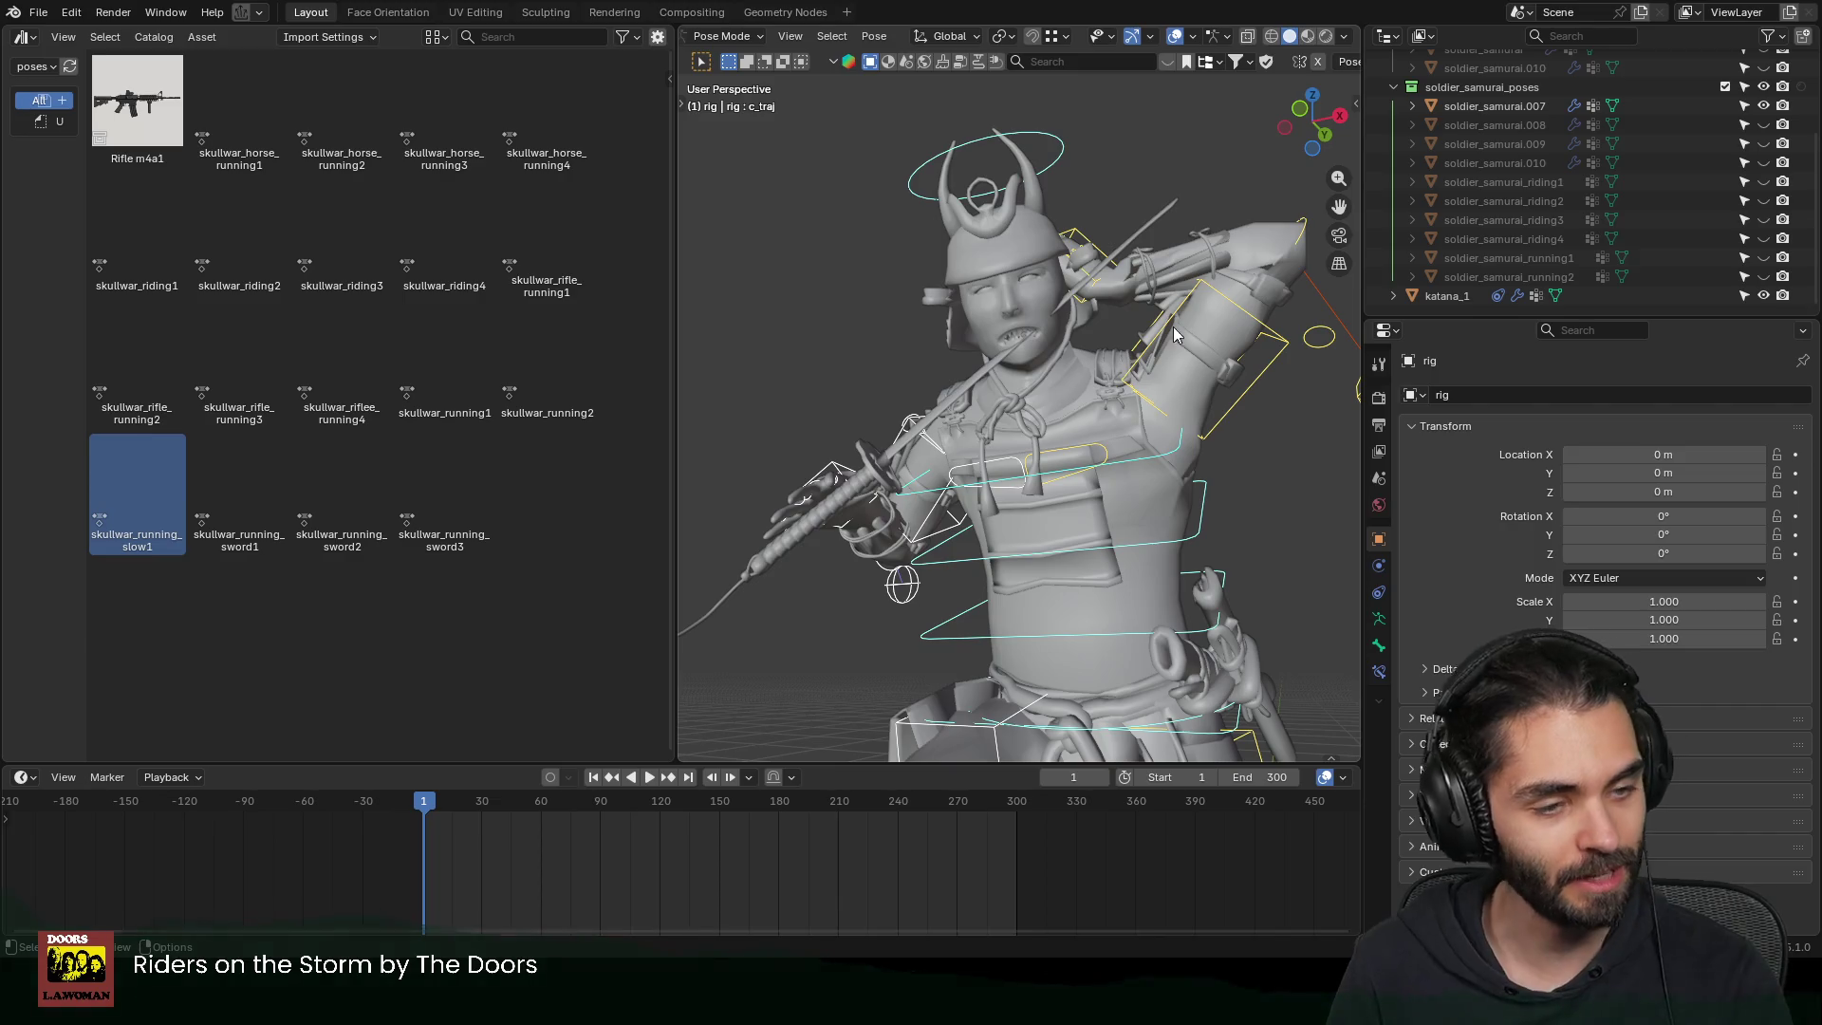
scroll(1044, 294, up, 2)
scroll(1088, 358, down, 4)
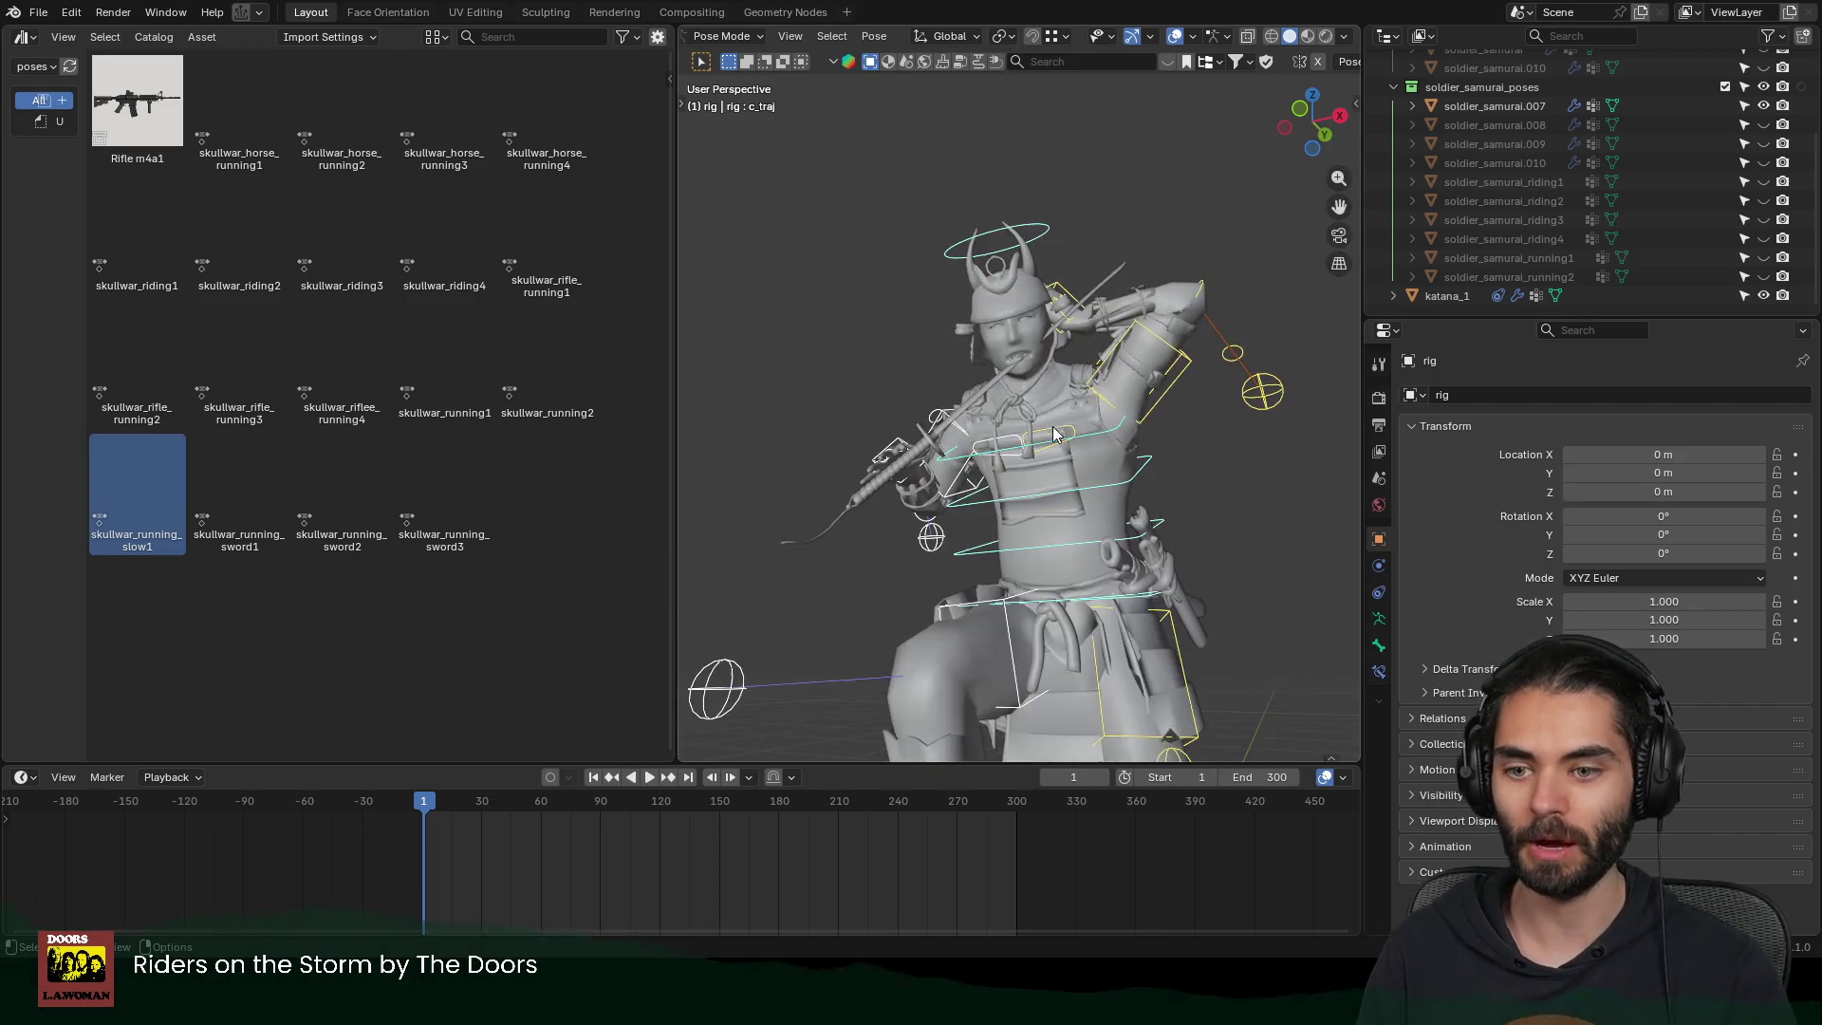
mouse_move(1087, 358)
middle_down()
mouse_move(1149, 478)
mouse_move(1091, 465)
mouse_move(1222, 488)
mouse_move(1202, 381)
middle_up()
Move and rotate the right hand control around the katana, finishing with a 44.2° turn
click(1063, 408)
key(g)
click(1214, 395)
key(r)
key(r)
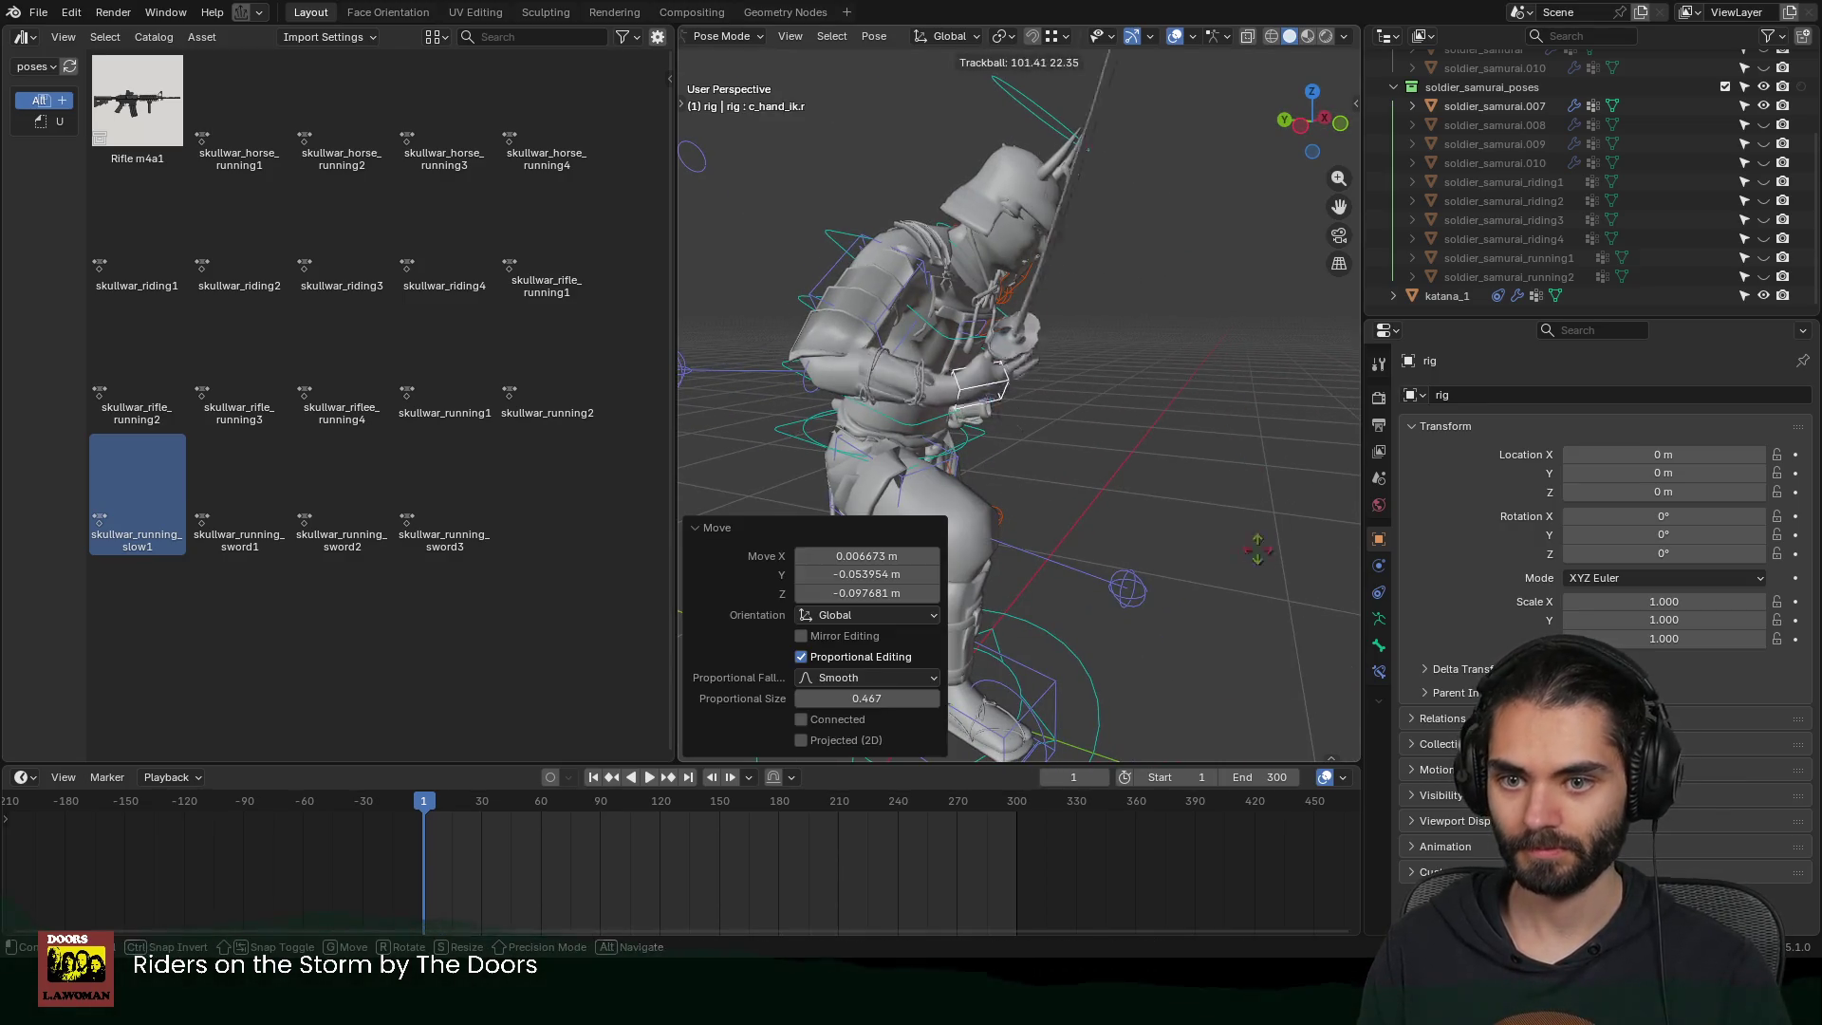
key(r)
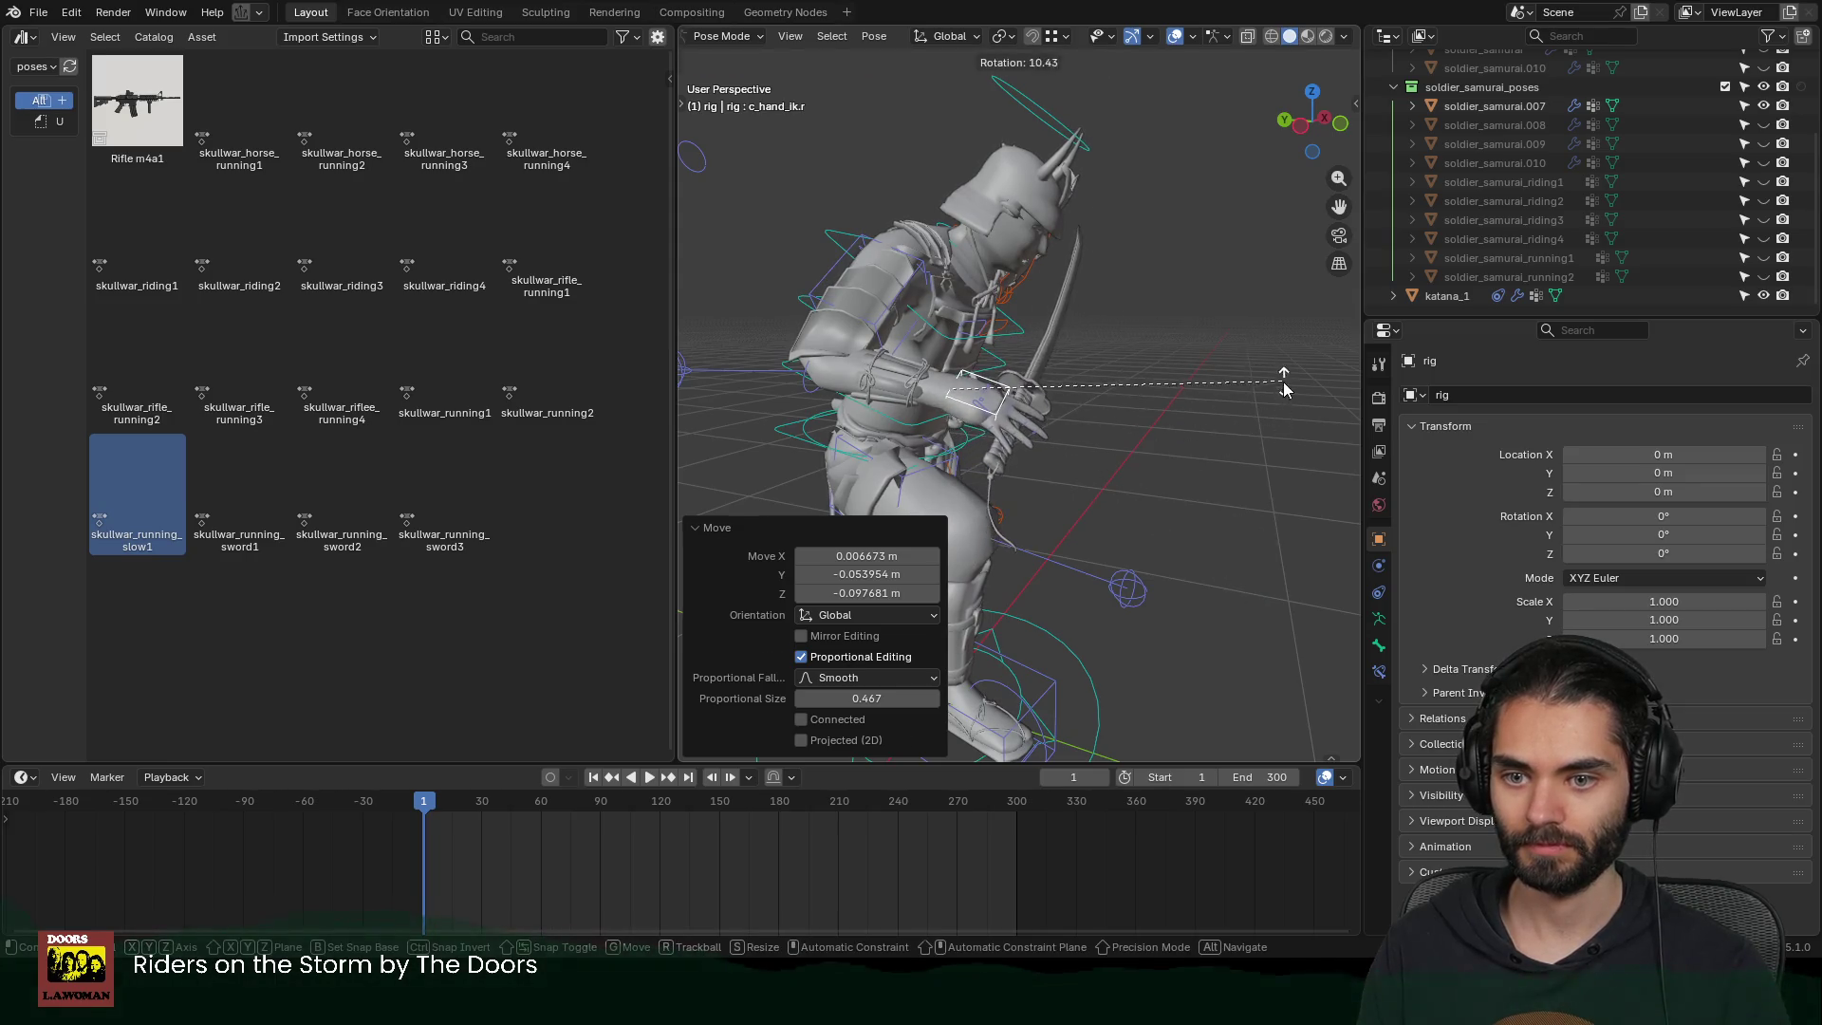
click(1283, 382)
mouse_move(1283, 381)
middle_down()
mouse_move(1284, 338)
mouse_move(1222, 437)
mouse_move(1210, 419)
mouse_move(1231, 493)
mouse_move(1226, 332)
mouse_move(1044, 341)
mouse_move(902, 316)
mouse_move(981, 293)
middle_up()
key(r)
key(r)
click(1237, 538)
key(r)
click(1209, 380)
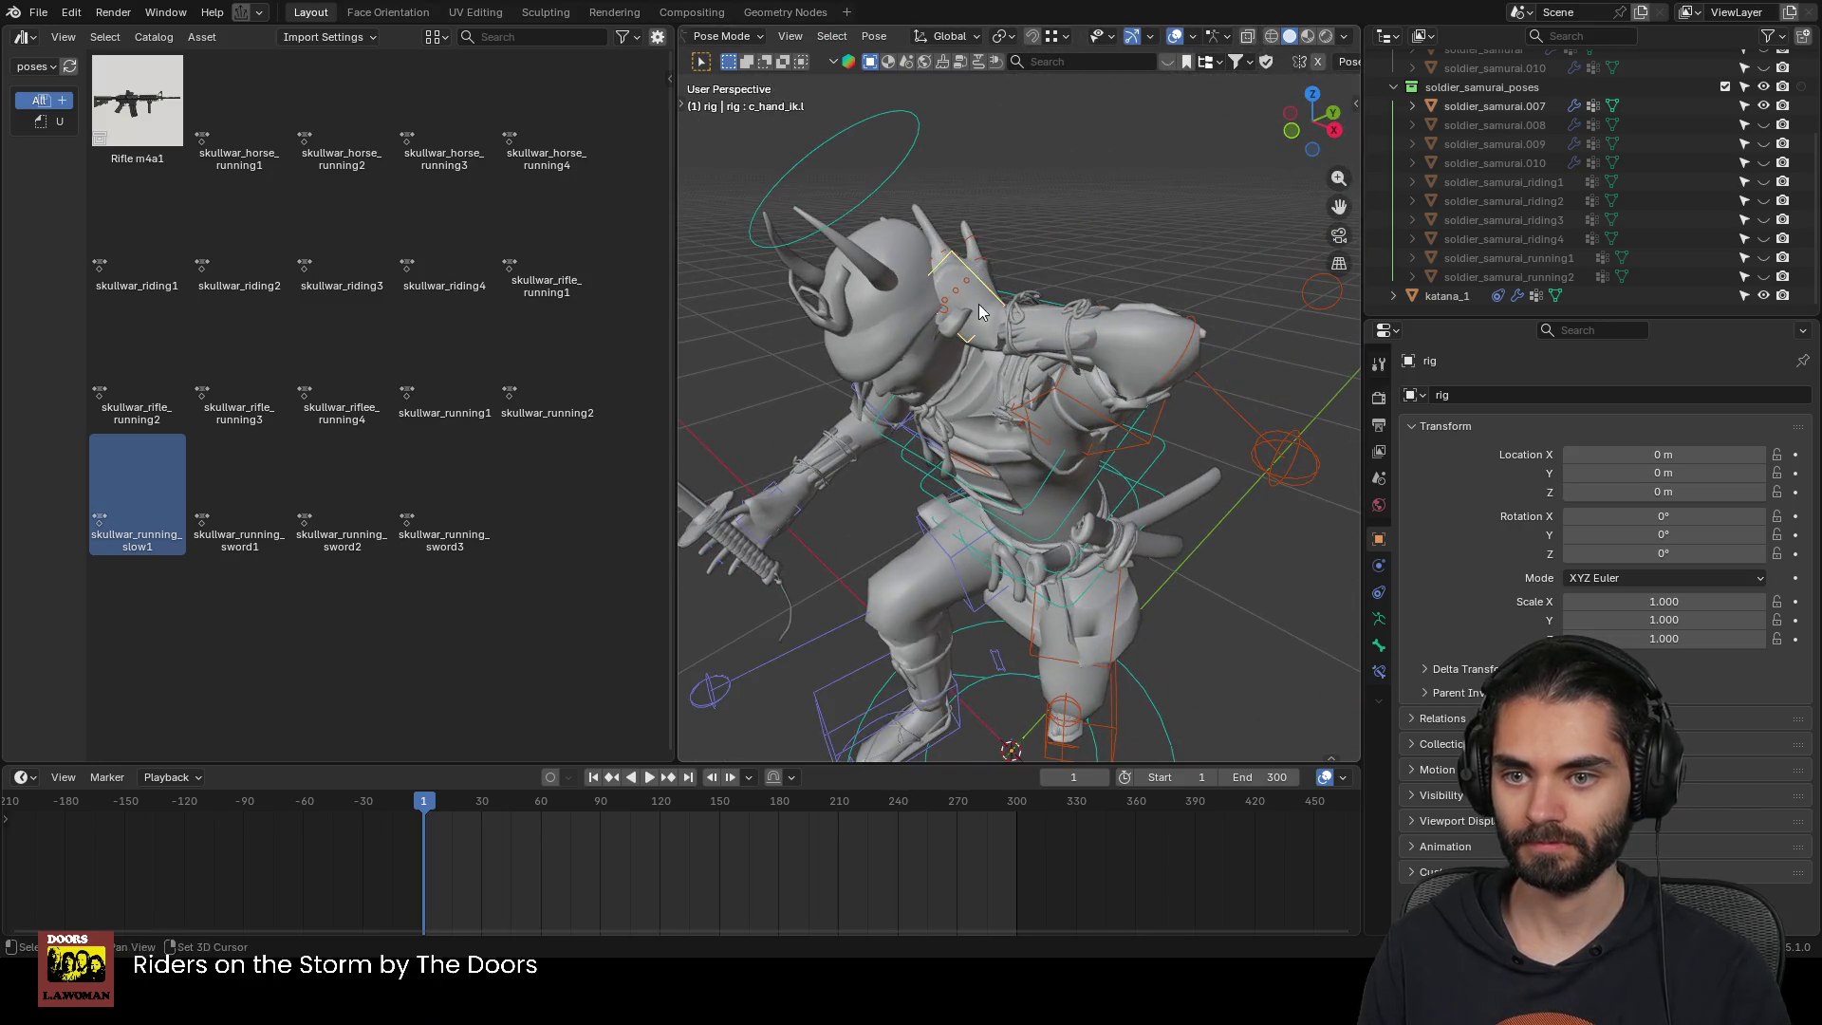
Lift the left hand control to a new position, then return to Object Mode
click(1119, 237)
key(g)
click(1133, 294)
mouse_move(1133, 294)
middle_down()
mouse_move(949, 255)
mouse_move(1182, 283)
mouse_move(1113, 337)
mouse_move(926, 338)
mouse_move(1335, 537)
middle_up()
scroll(1127, 275, down, 5)
key(ctrl+Tab)
Remove soldier_samurai.007's shape keys and apply its rig modifier to bake the pose
click(1379, 647)
click(1038, 313)
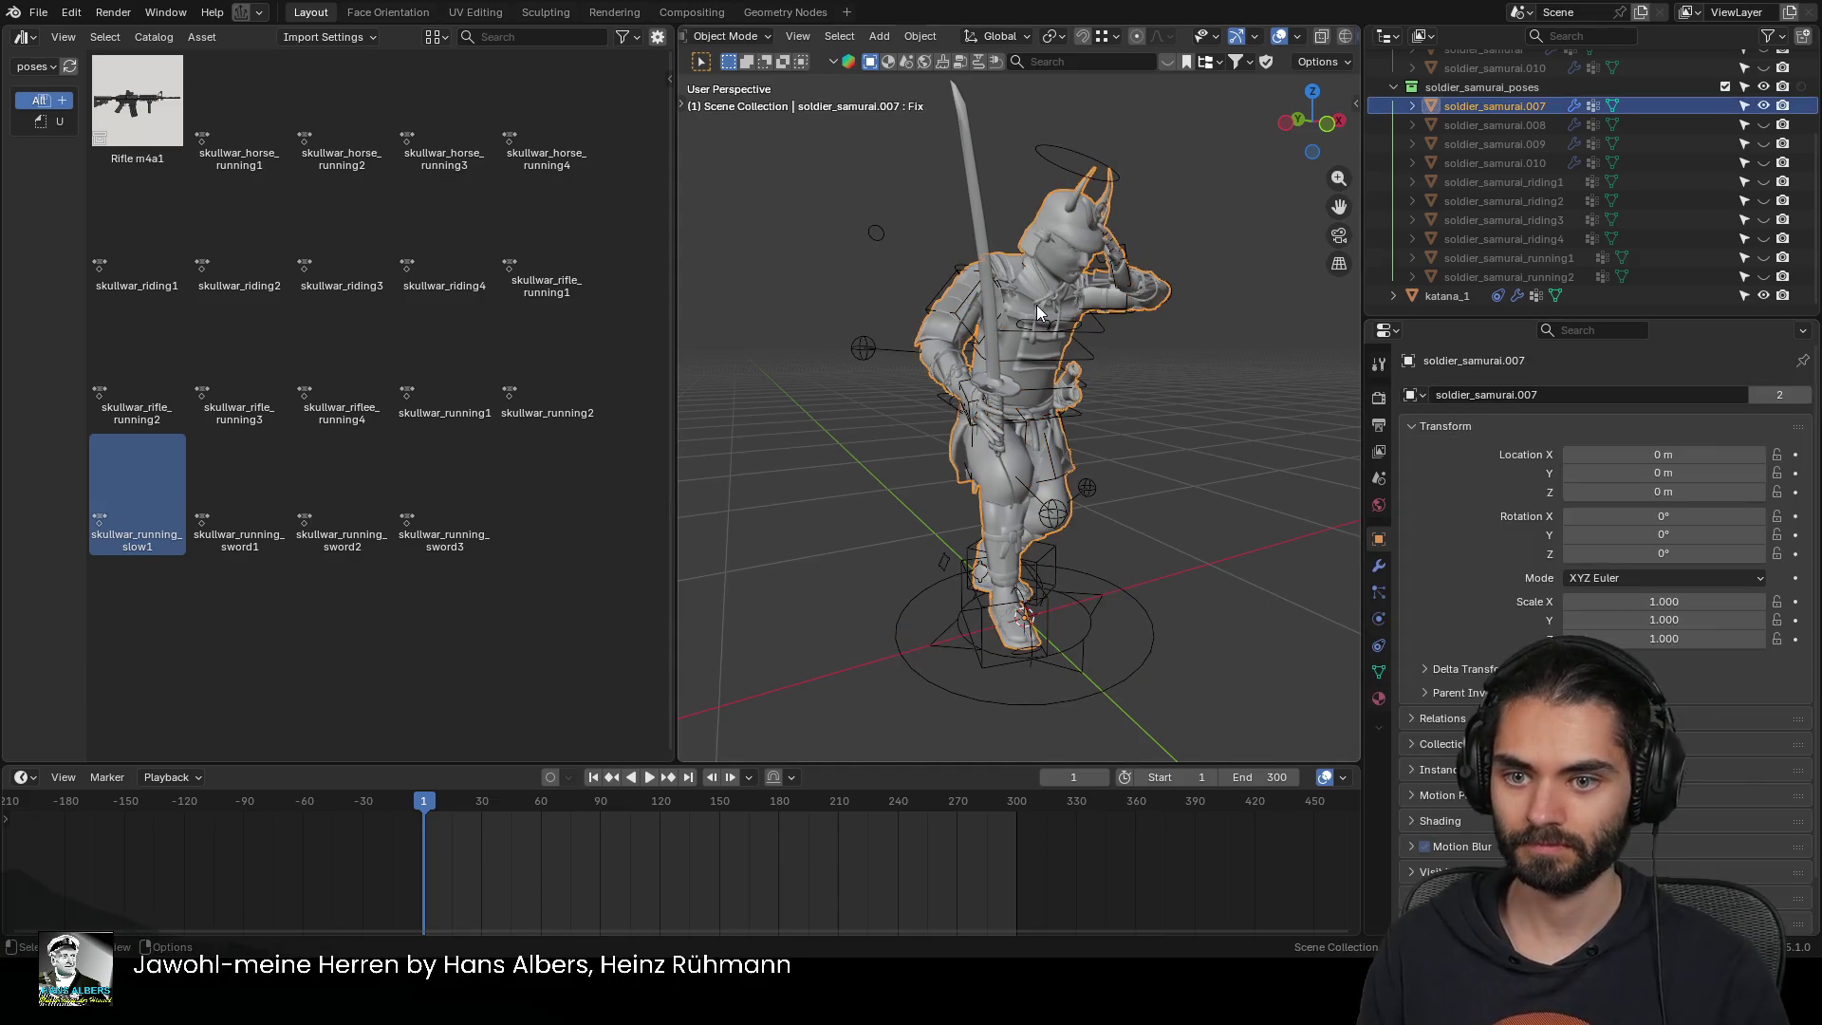
click(1381, 672)
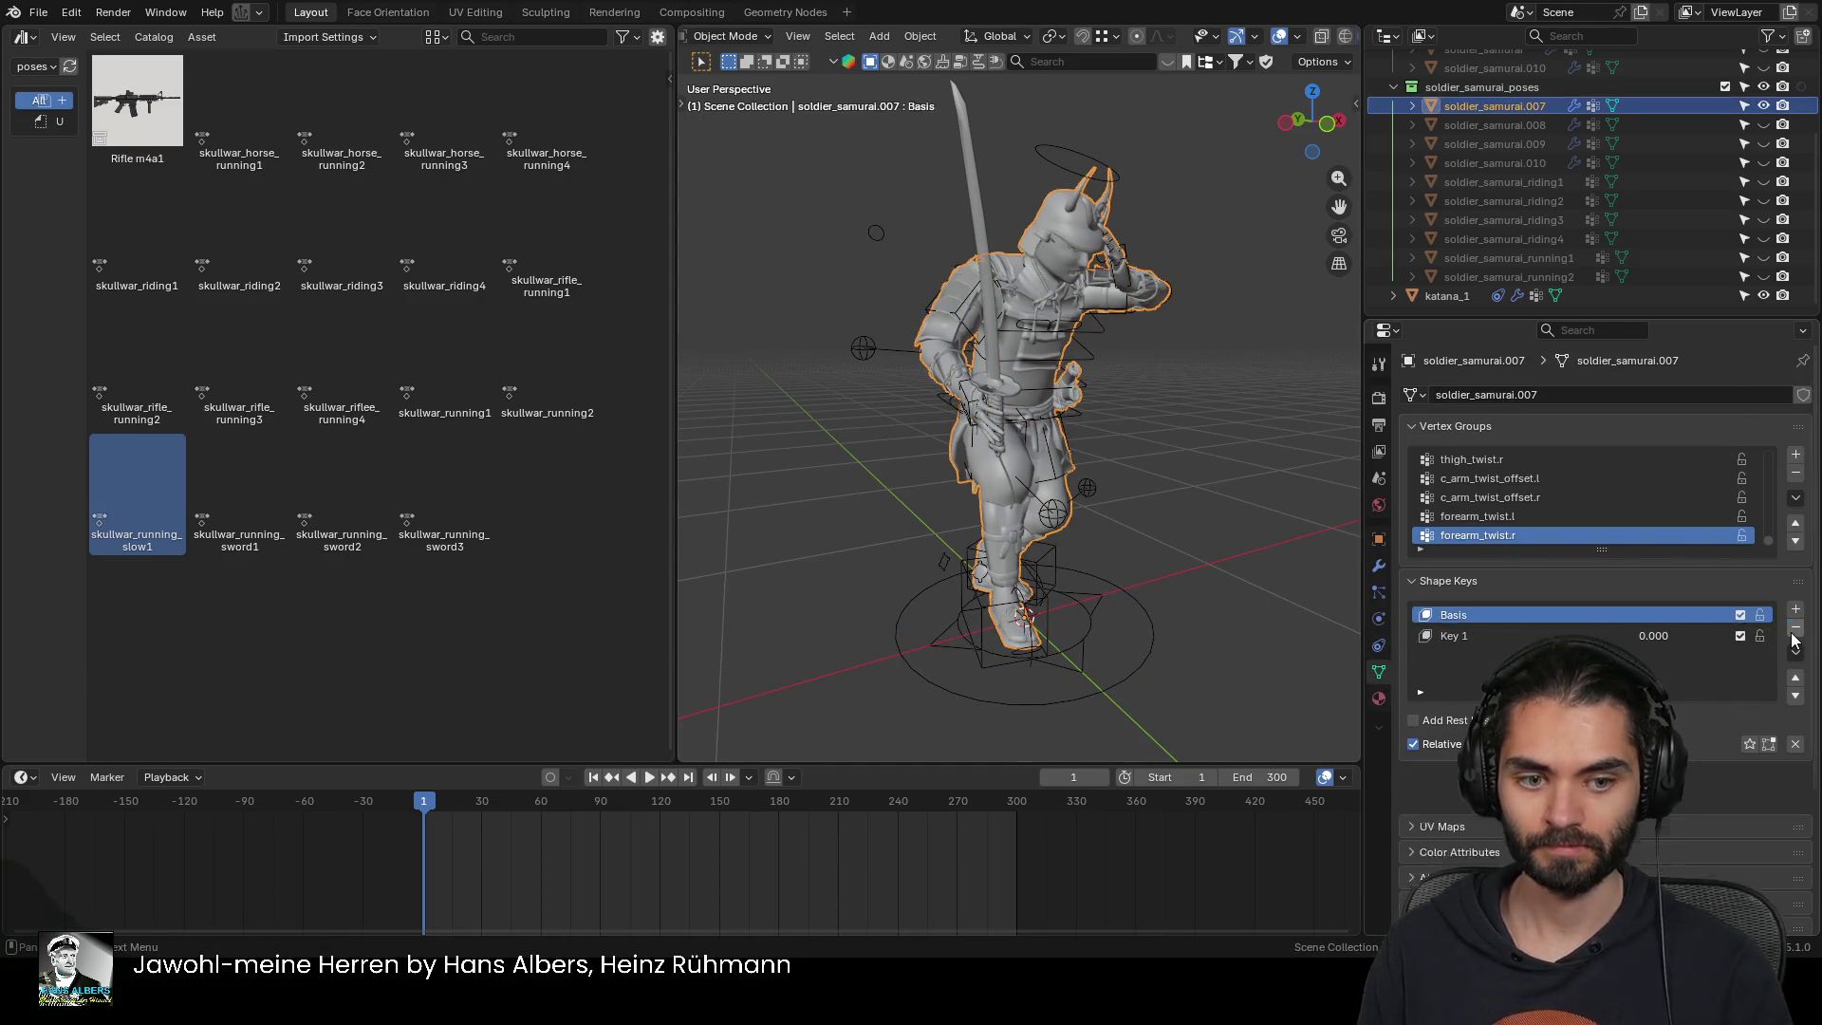
click(1379, 566)
key(ctrl+a)
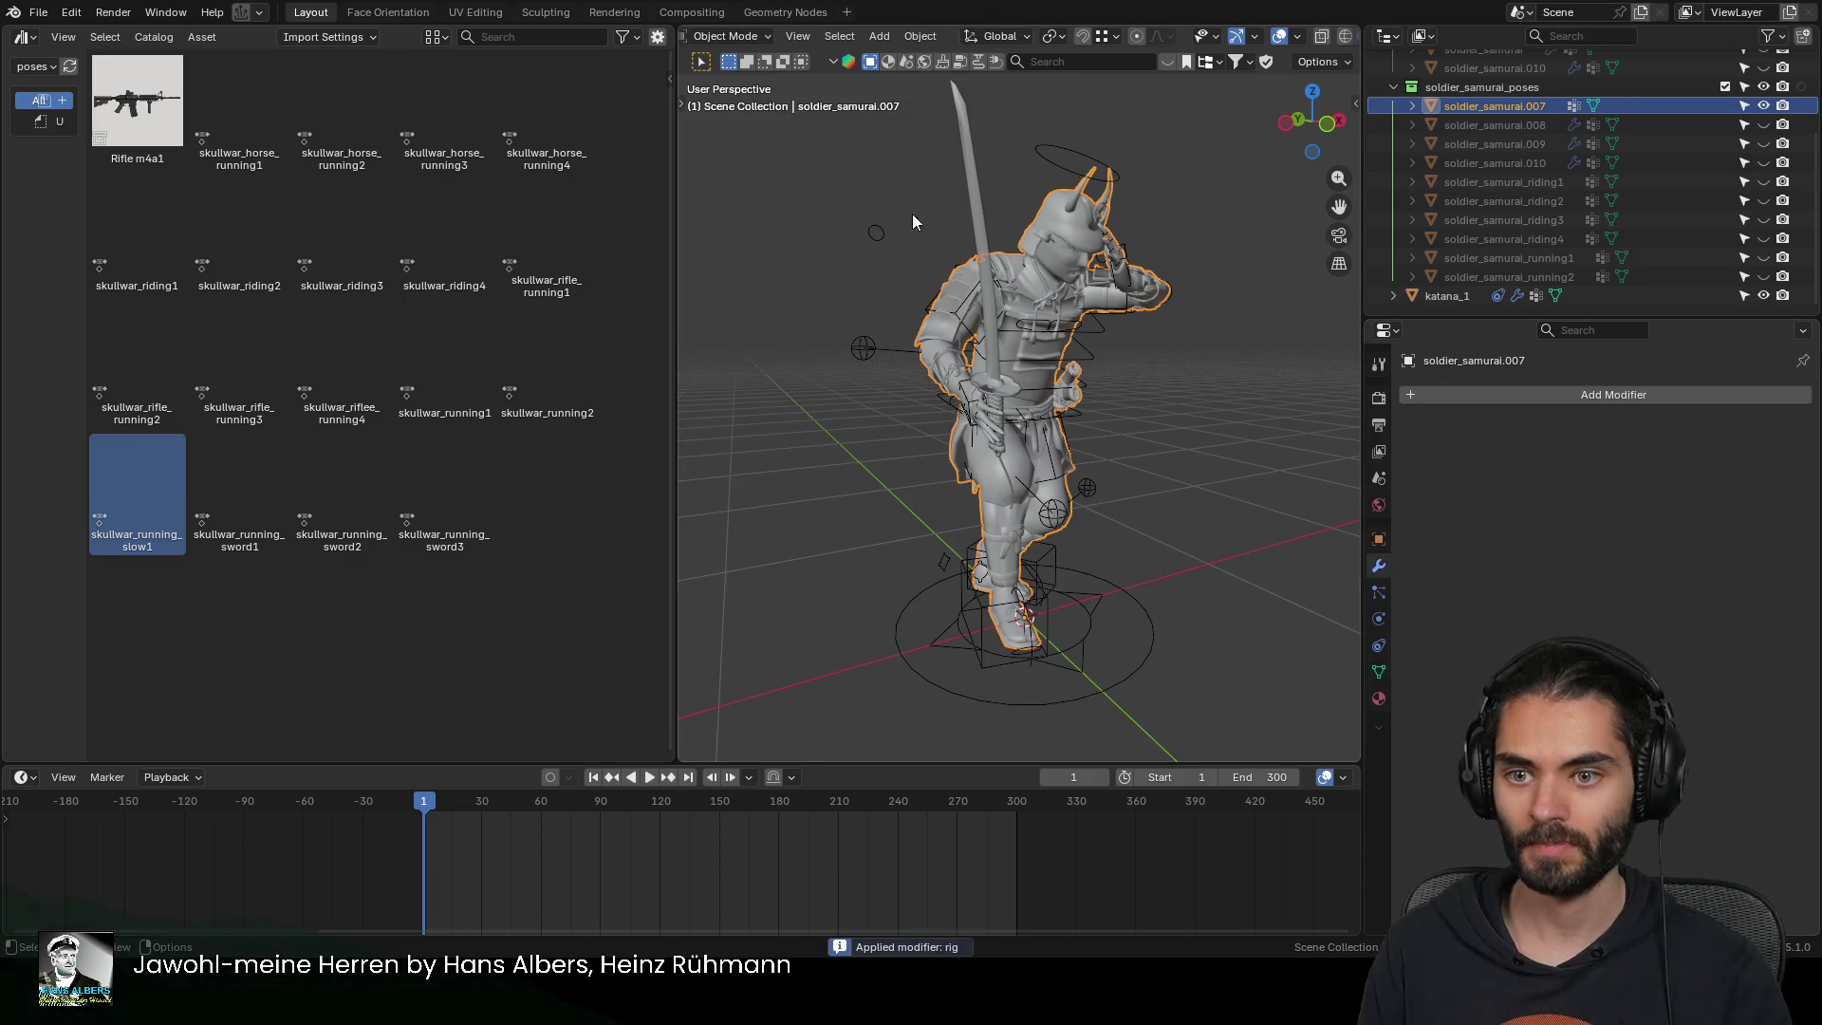
click(960, 184)
click(1054, 232)
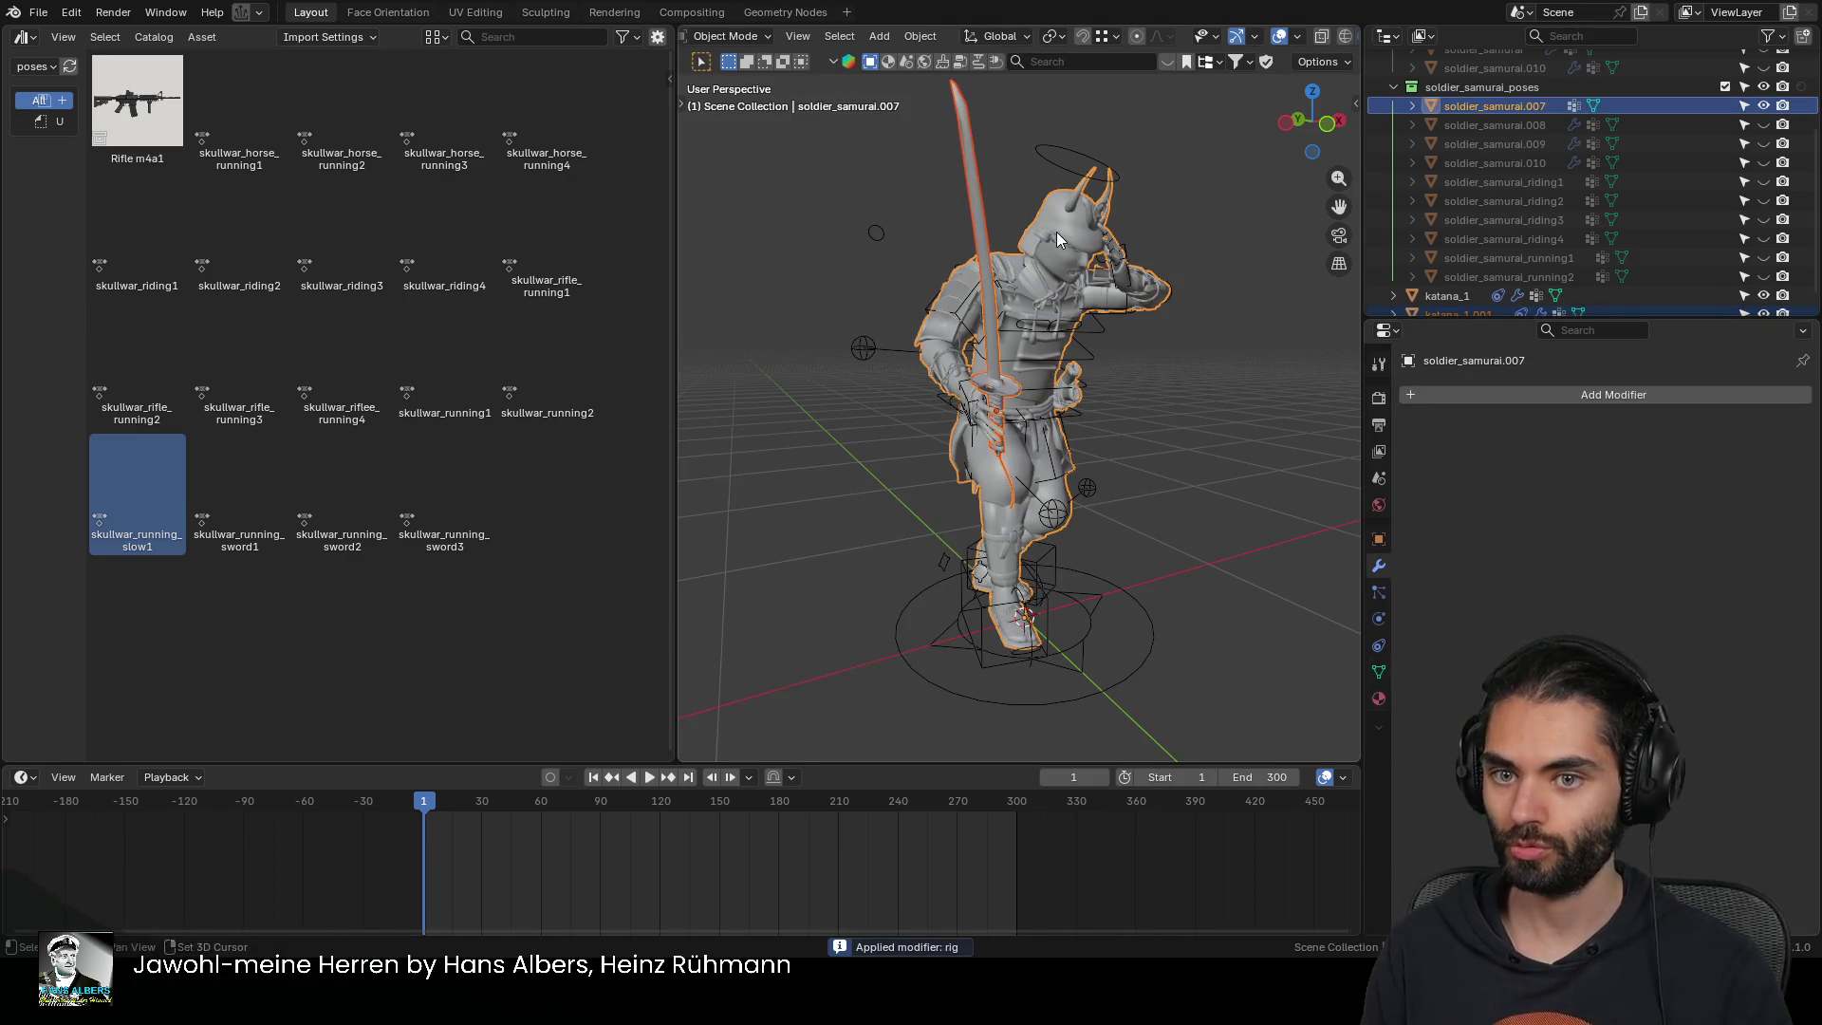
Rename the baked mesh to soldier_samurai_running3
click(1541, 277)
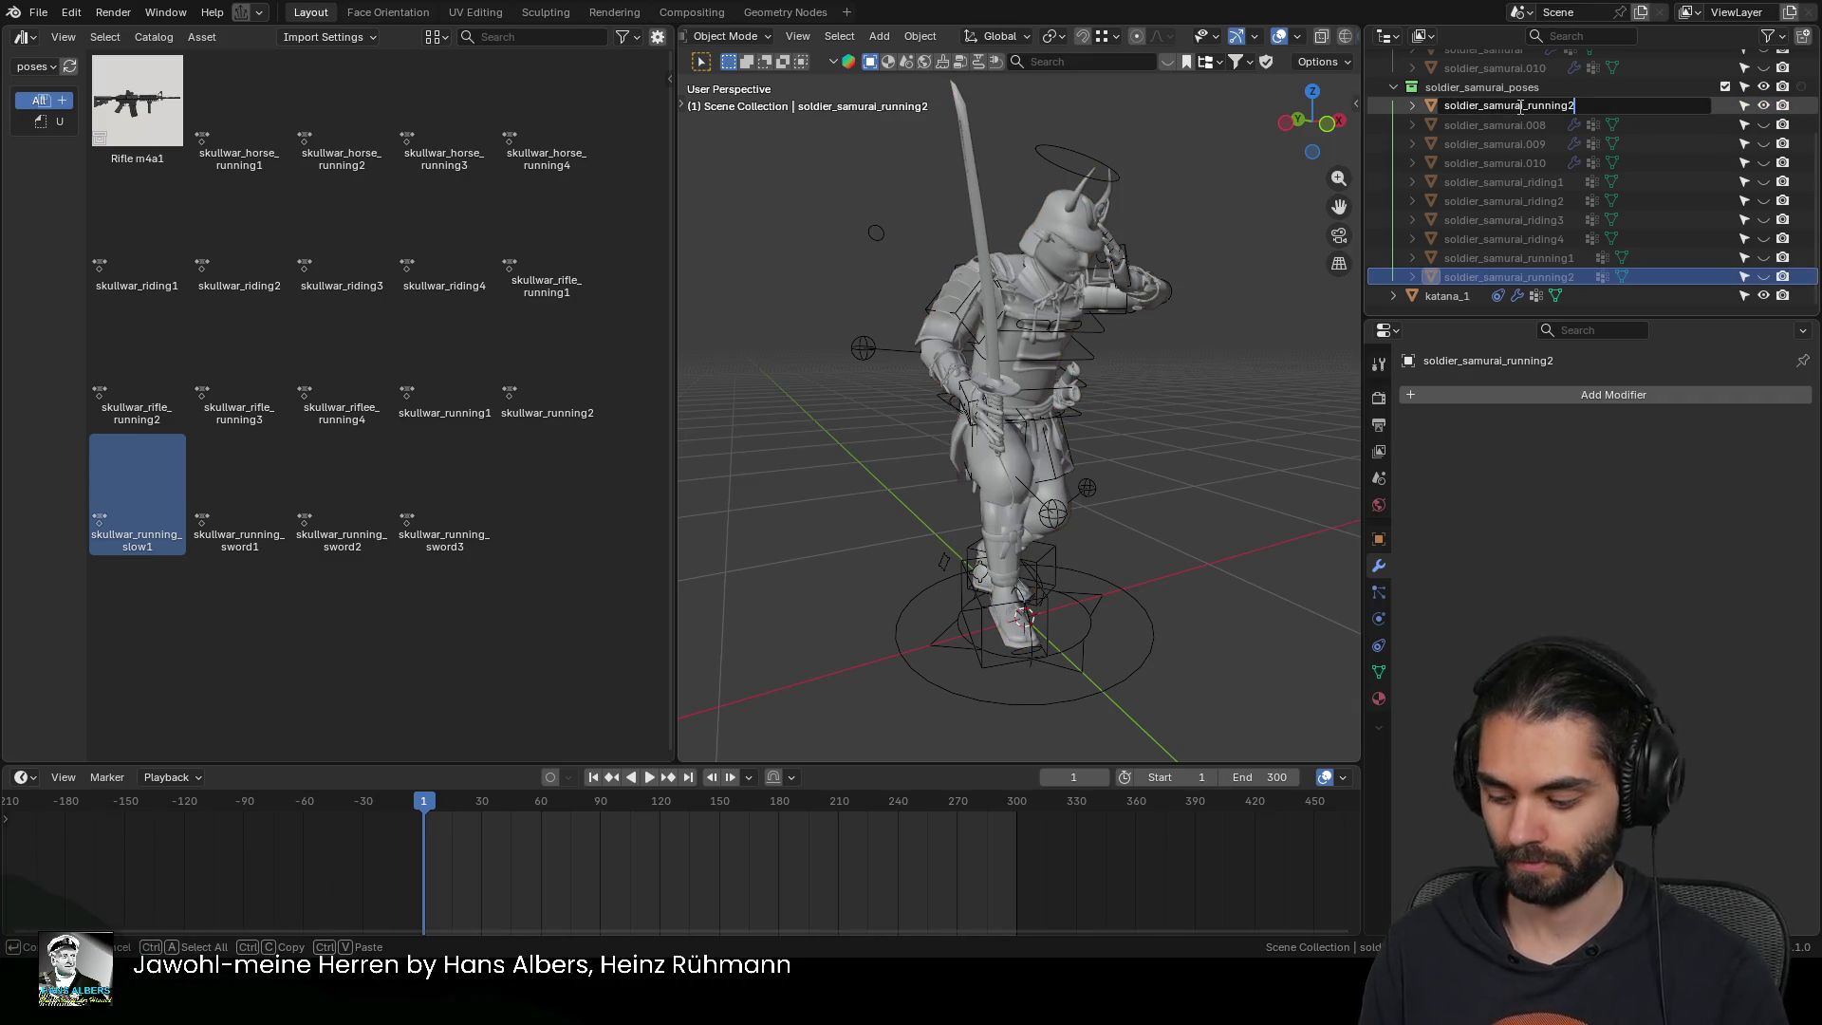
key(BackSpace)
text(3)
key(Return)
Hide soldier_samurai_running3, show soldier_samurai.008, and put the rig into Pose Mode
click(1763, 277)
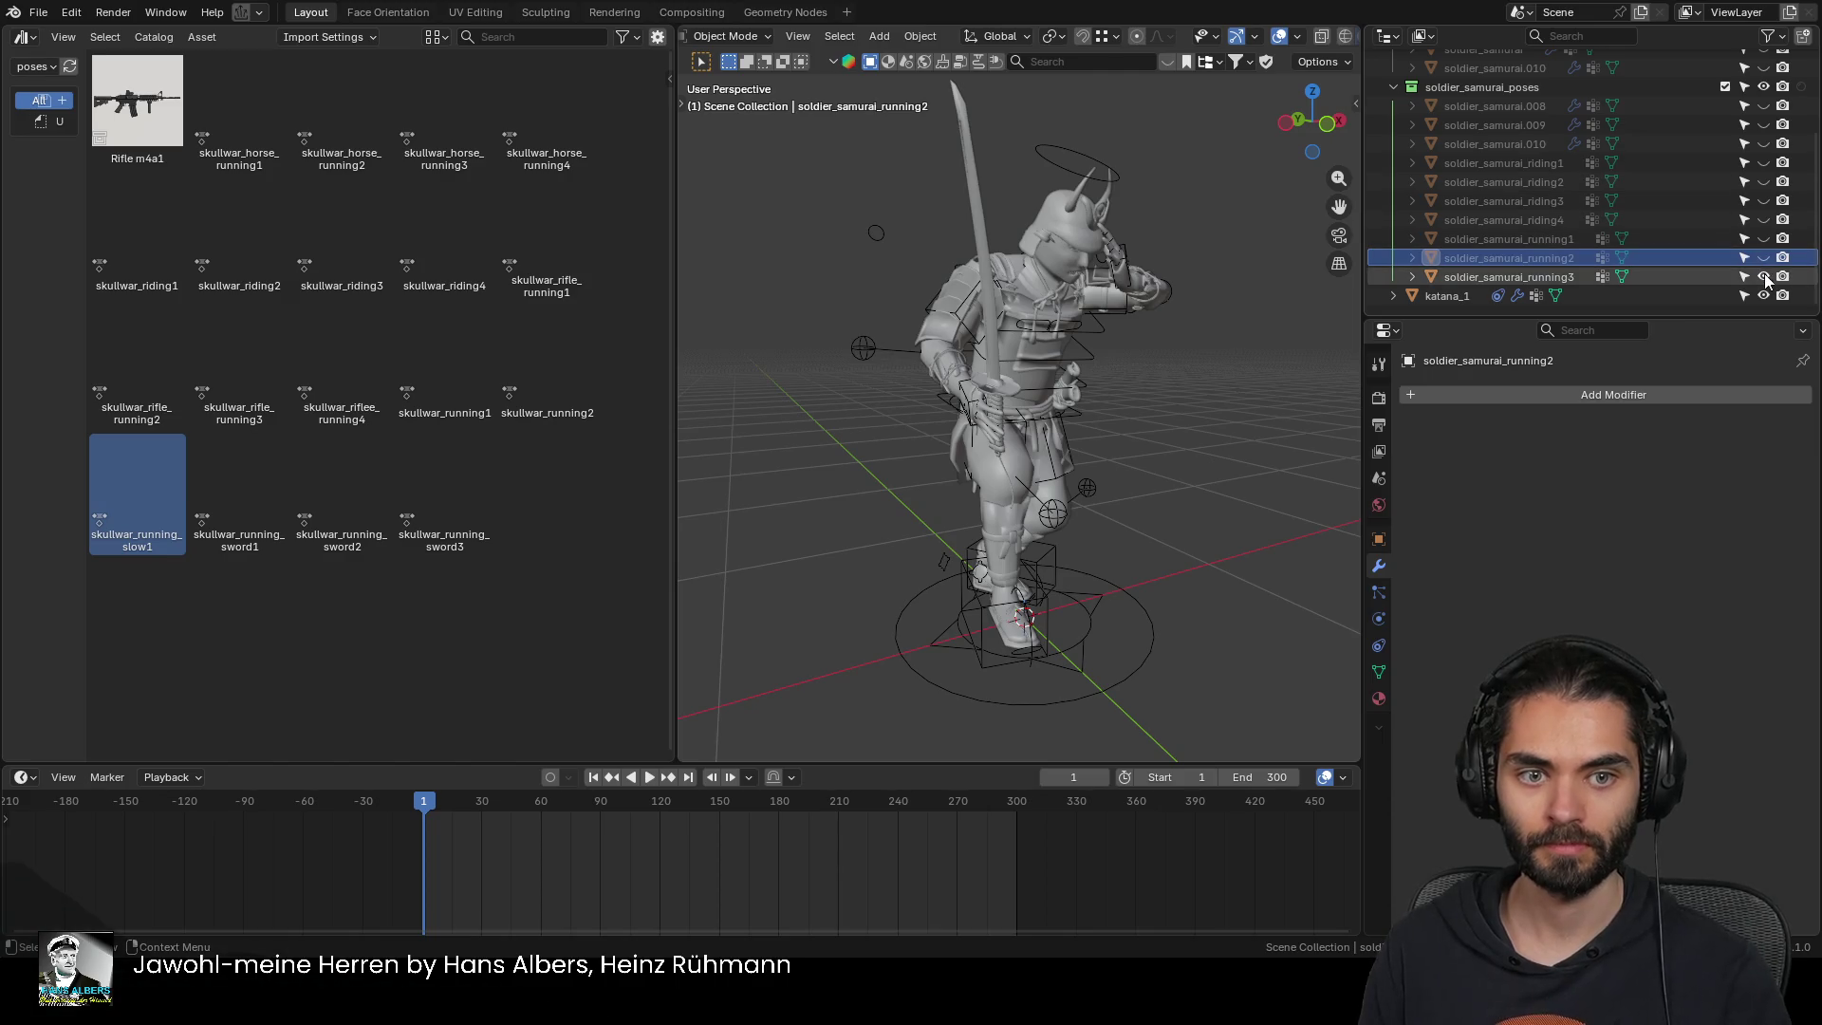
click(1760, 105)
click(1084, 160)
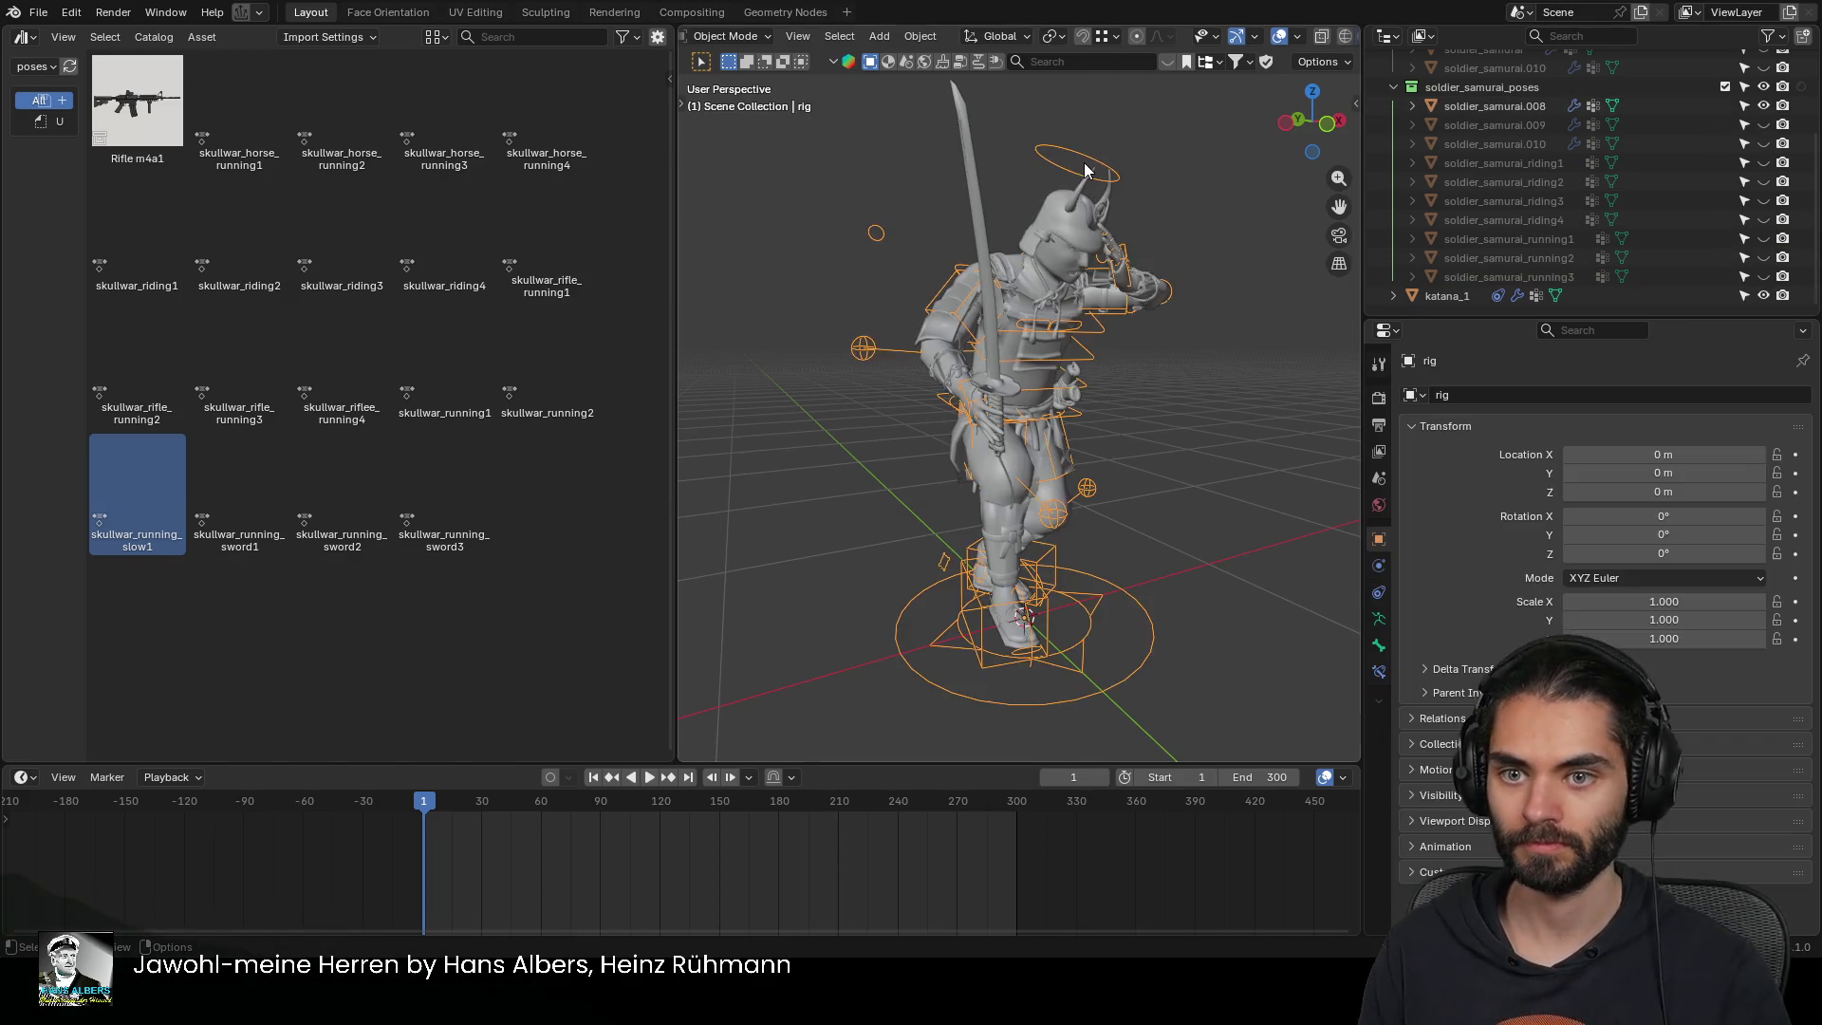
key(ctrl+Tab)
Apply the skullwar_running_sword1 pose and reposition the right and left hand controls
mouse_move(253, 489)
mouse_down()
mouse_move(564, 403)
mouse_move(1060, 413)
mouse_move(1003, 410)
mouse_up()
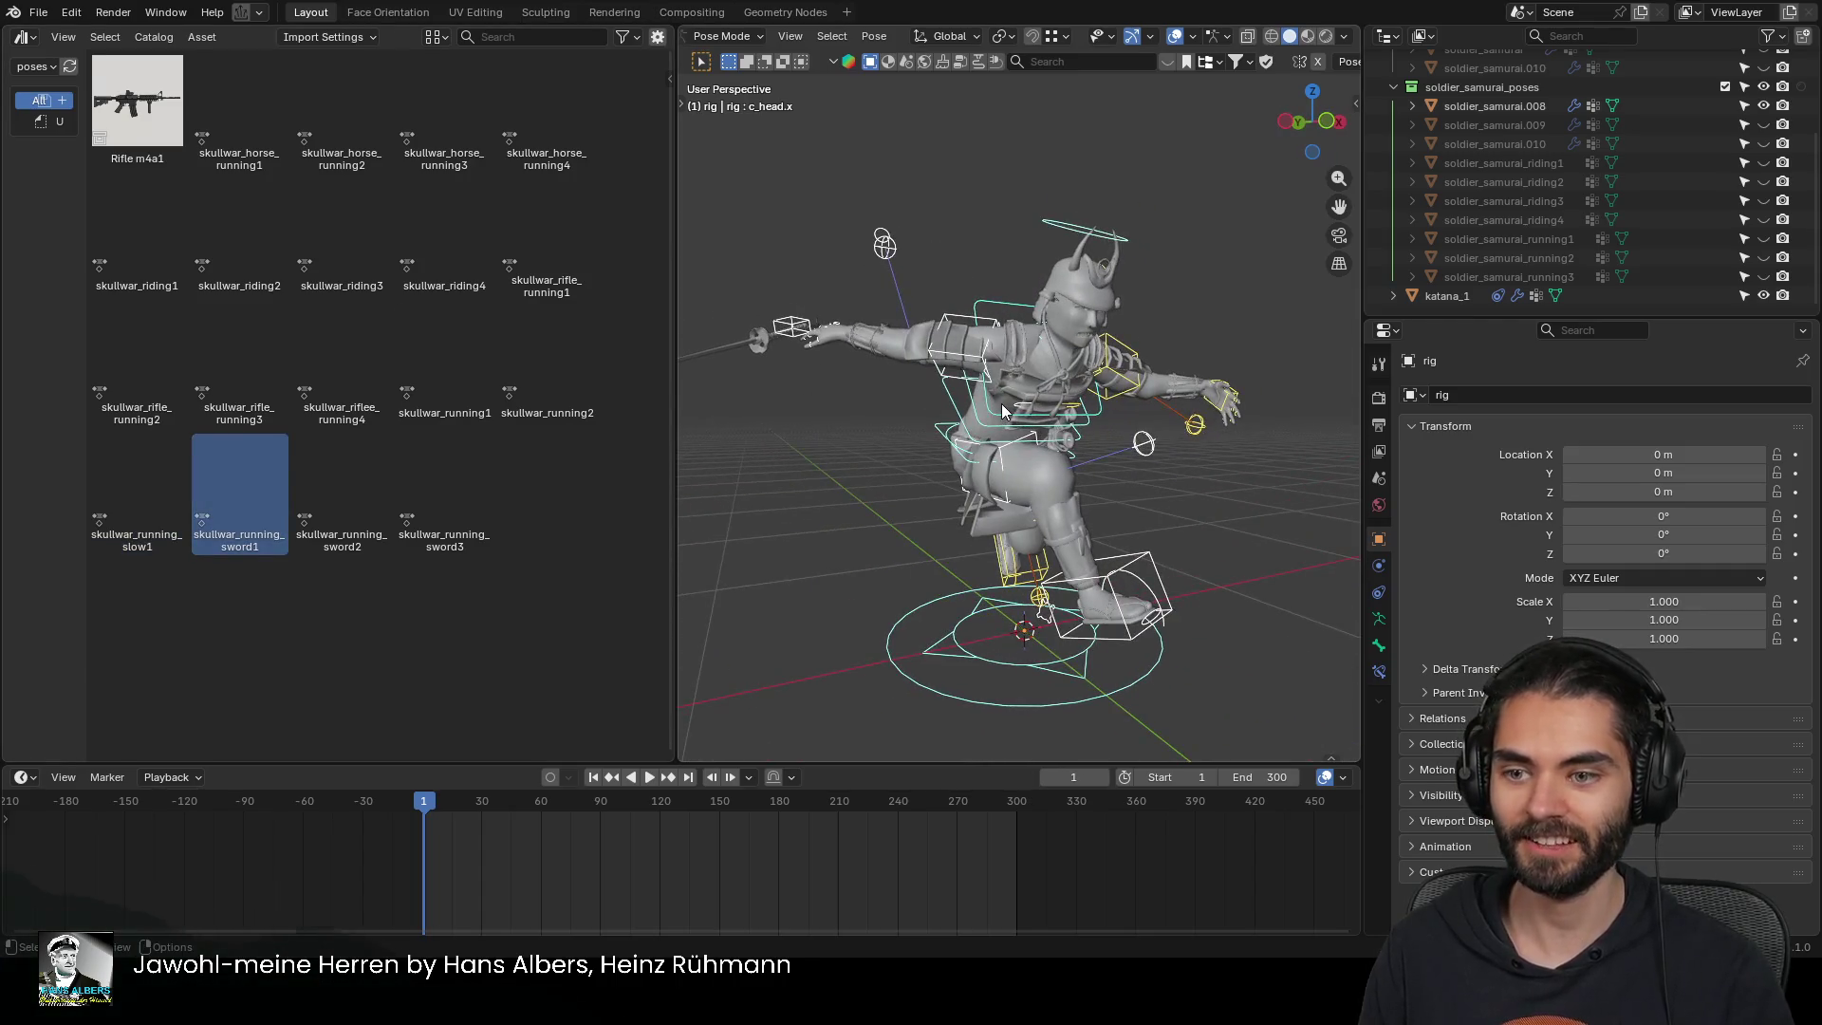
mouse_move(916, 375)
middle_down()
mouse_move(712, 349)
mouse_move(949, 356)
mouse_move(833, 323)
middle_up()
key(g)
click(953, 369)
key(g)
click(967, 403)
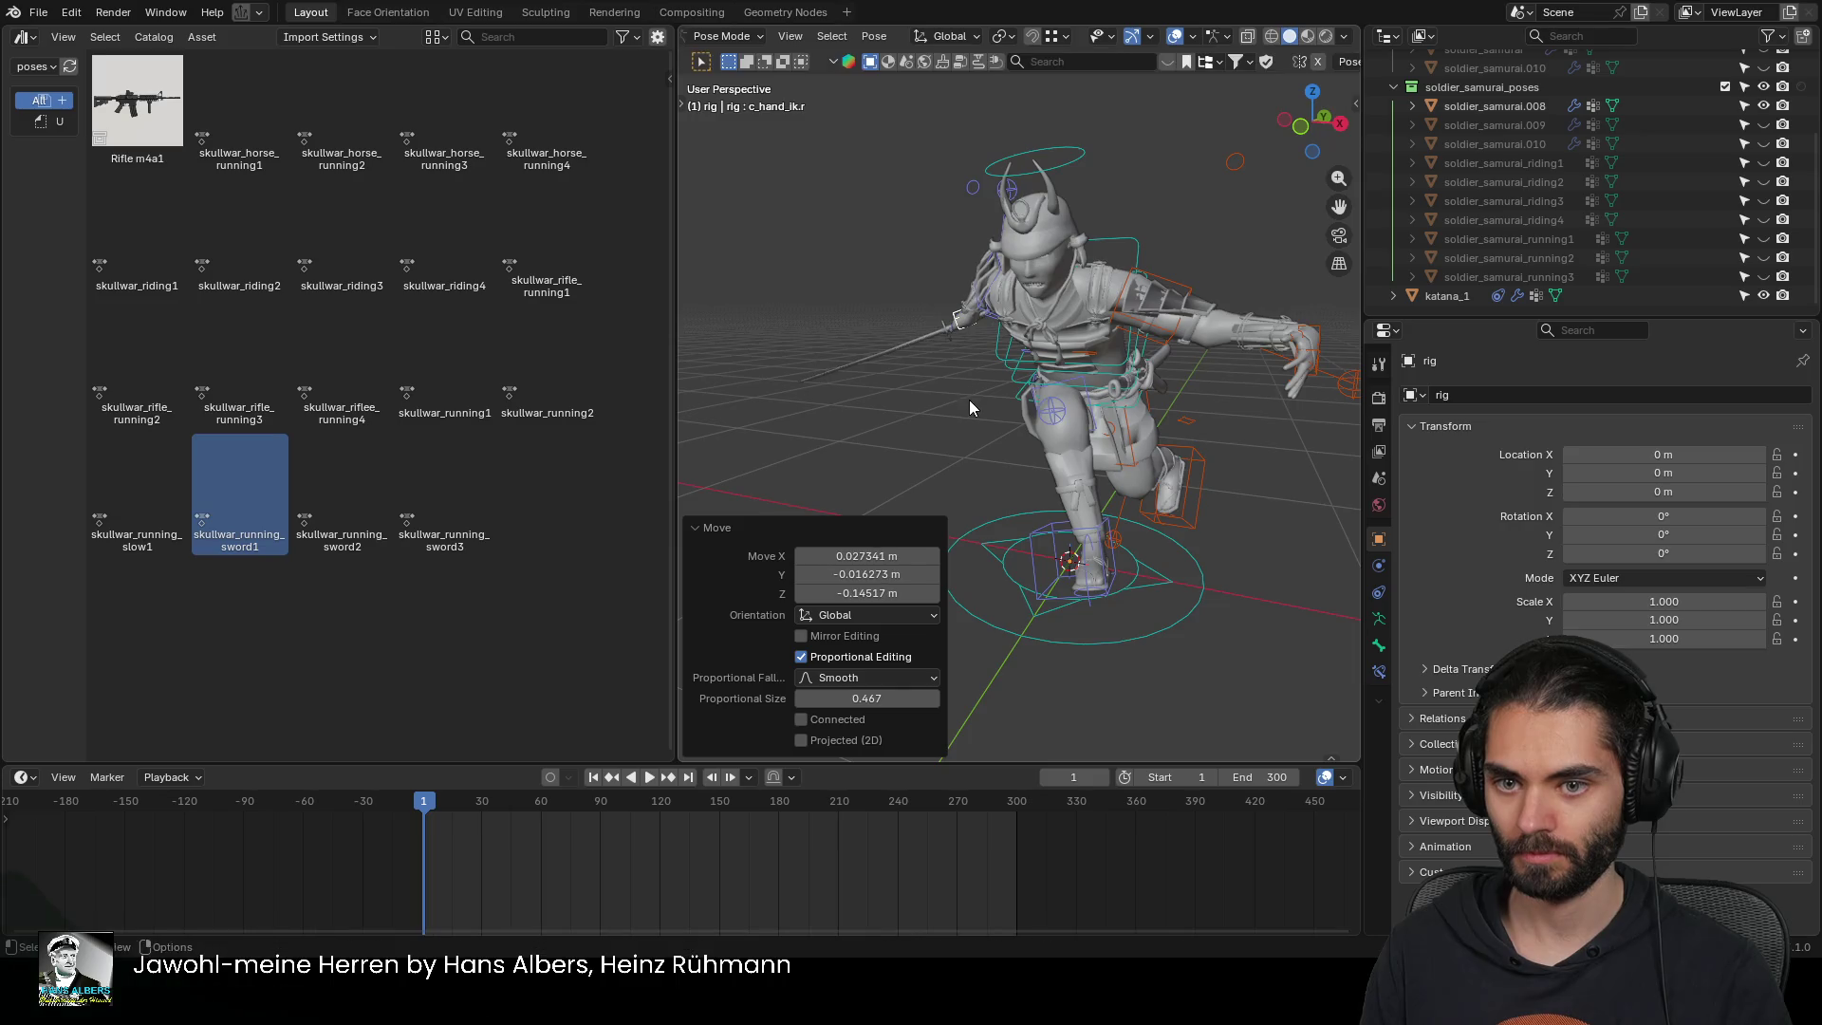
middle_drag(968, 403, 1089, 391)
click(1219, 382)
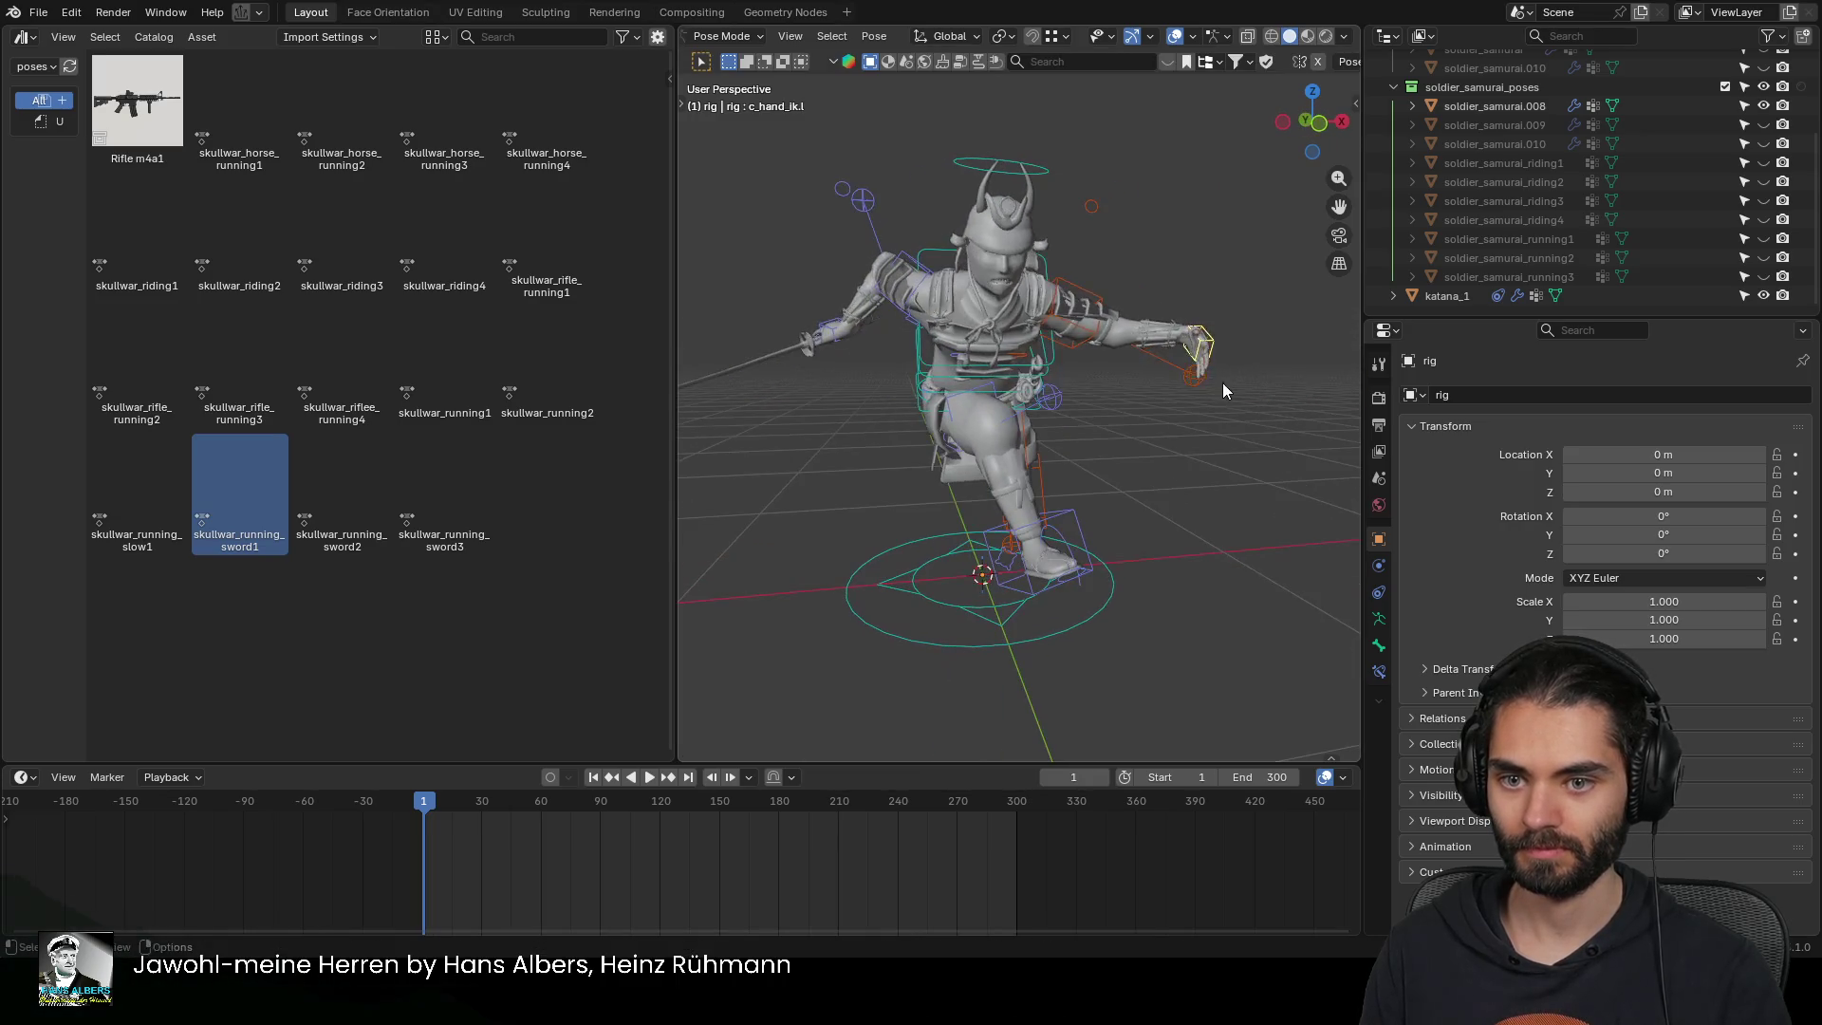
key(g)
click(1205, 379)
mouse_move(1205, 380)
middle_down()
mouse_move(1119, 402)
mouse_move(1044, 474)
middle_up()
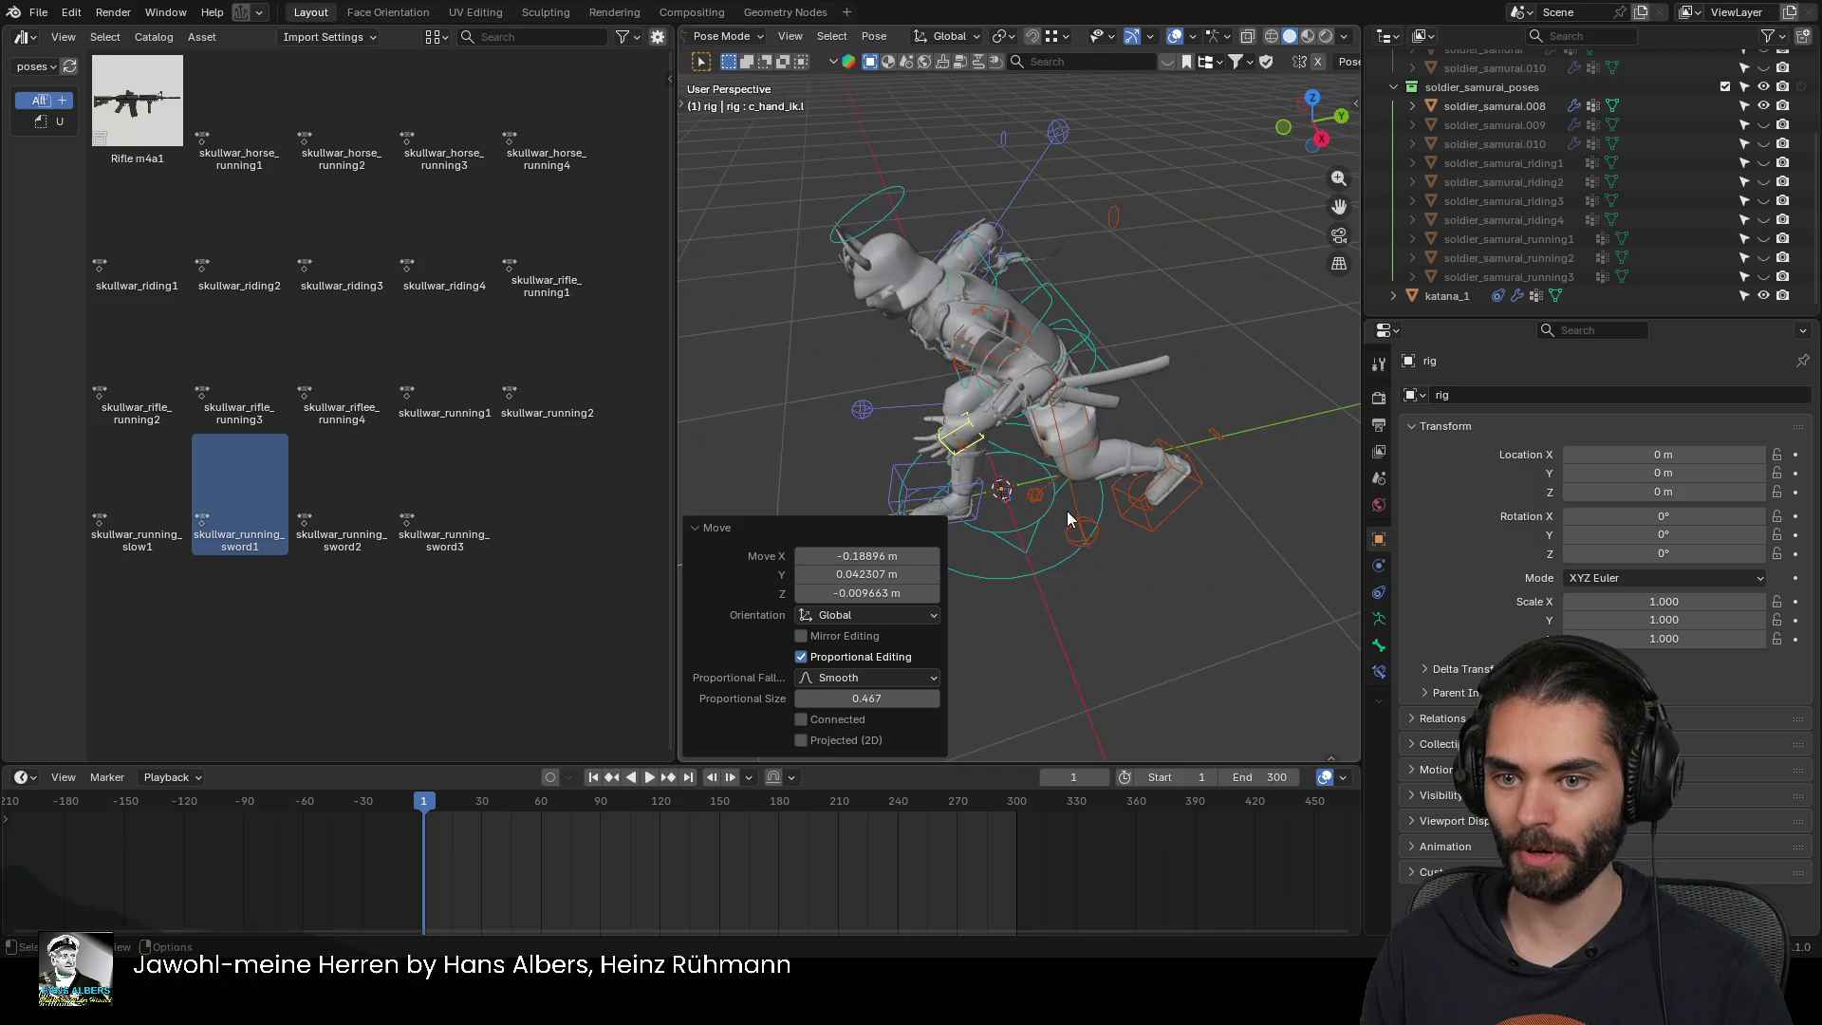
Move the left and right elbow pole controls to new positions
click(976, 525)
key(g)
click(1306, 520)
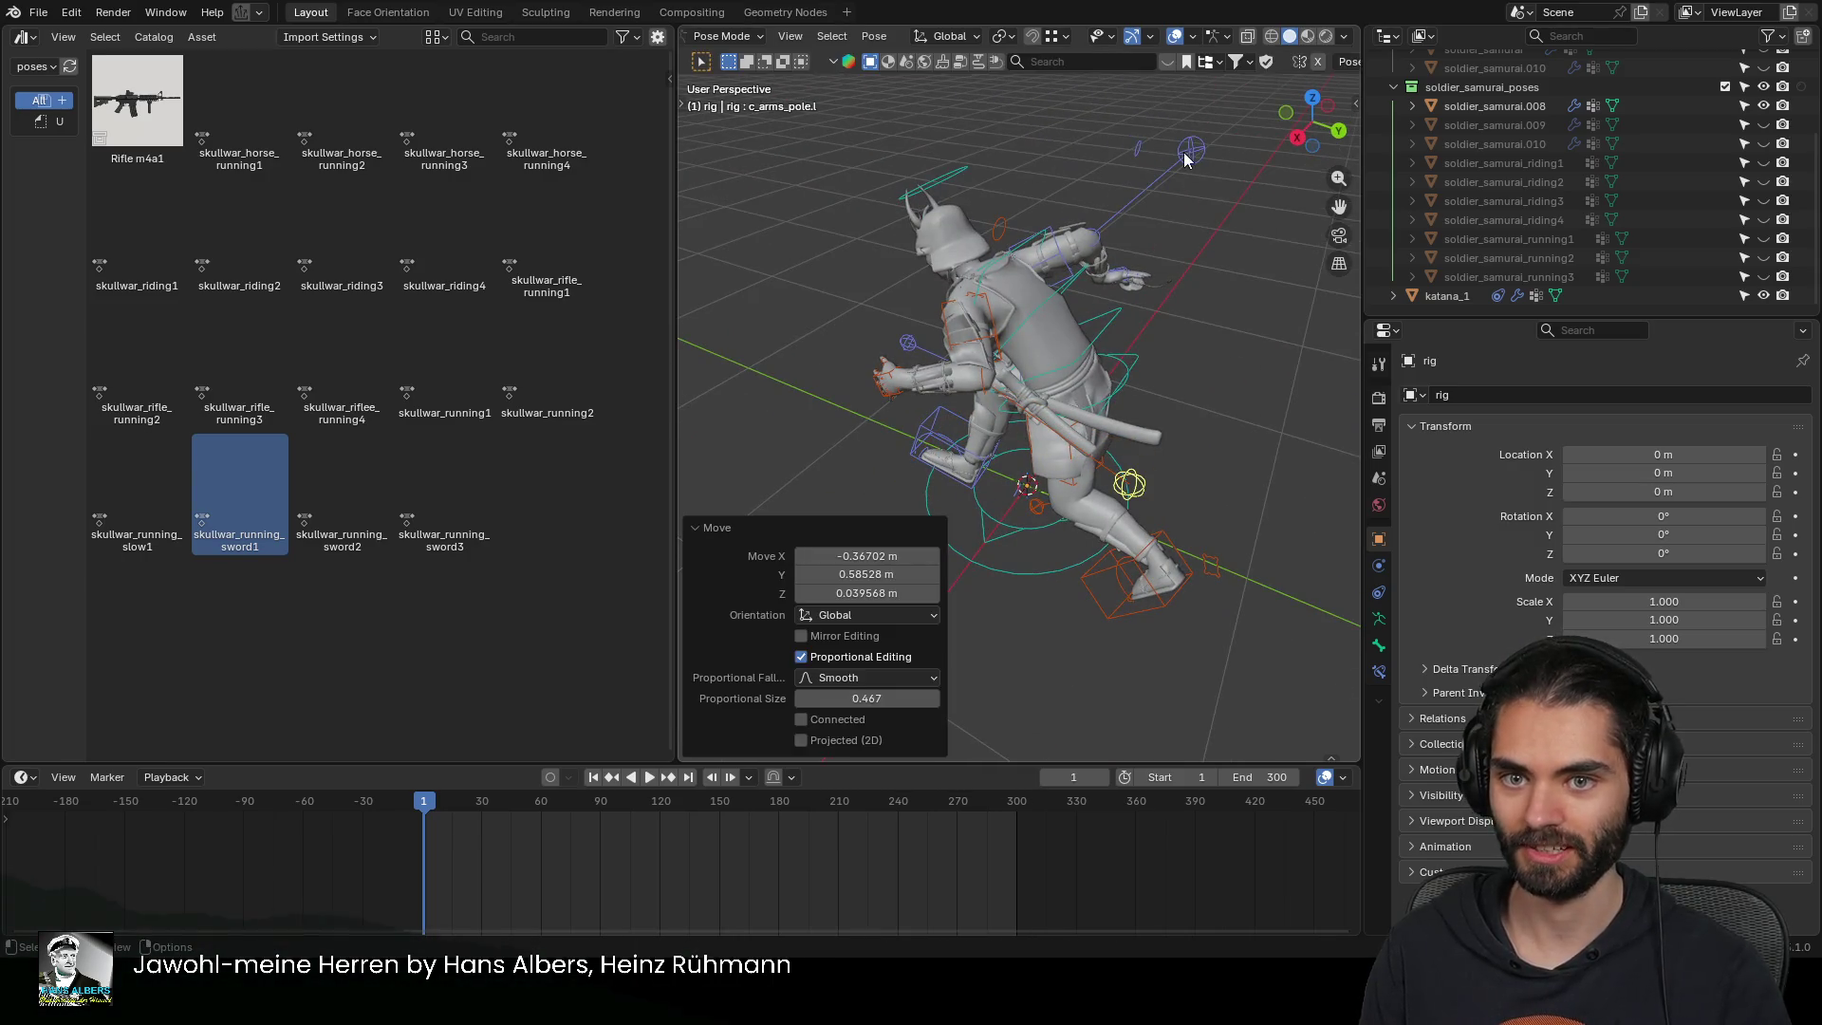
middle_drag(1187, 160, 1074, 270)
click(1293, 224)
key(g)
click(1051, 403)
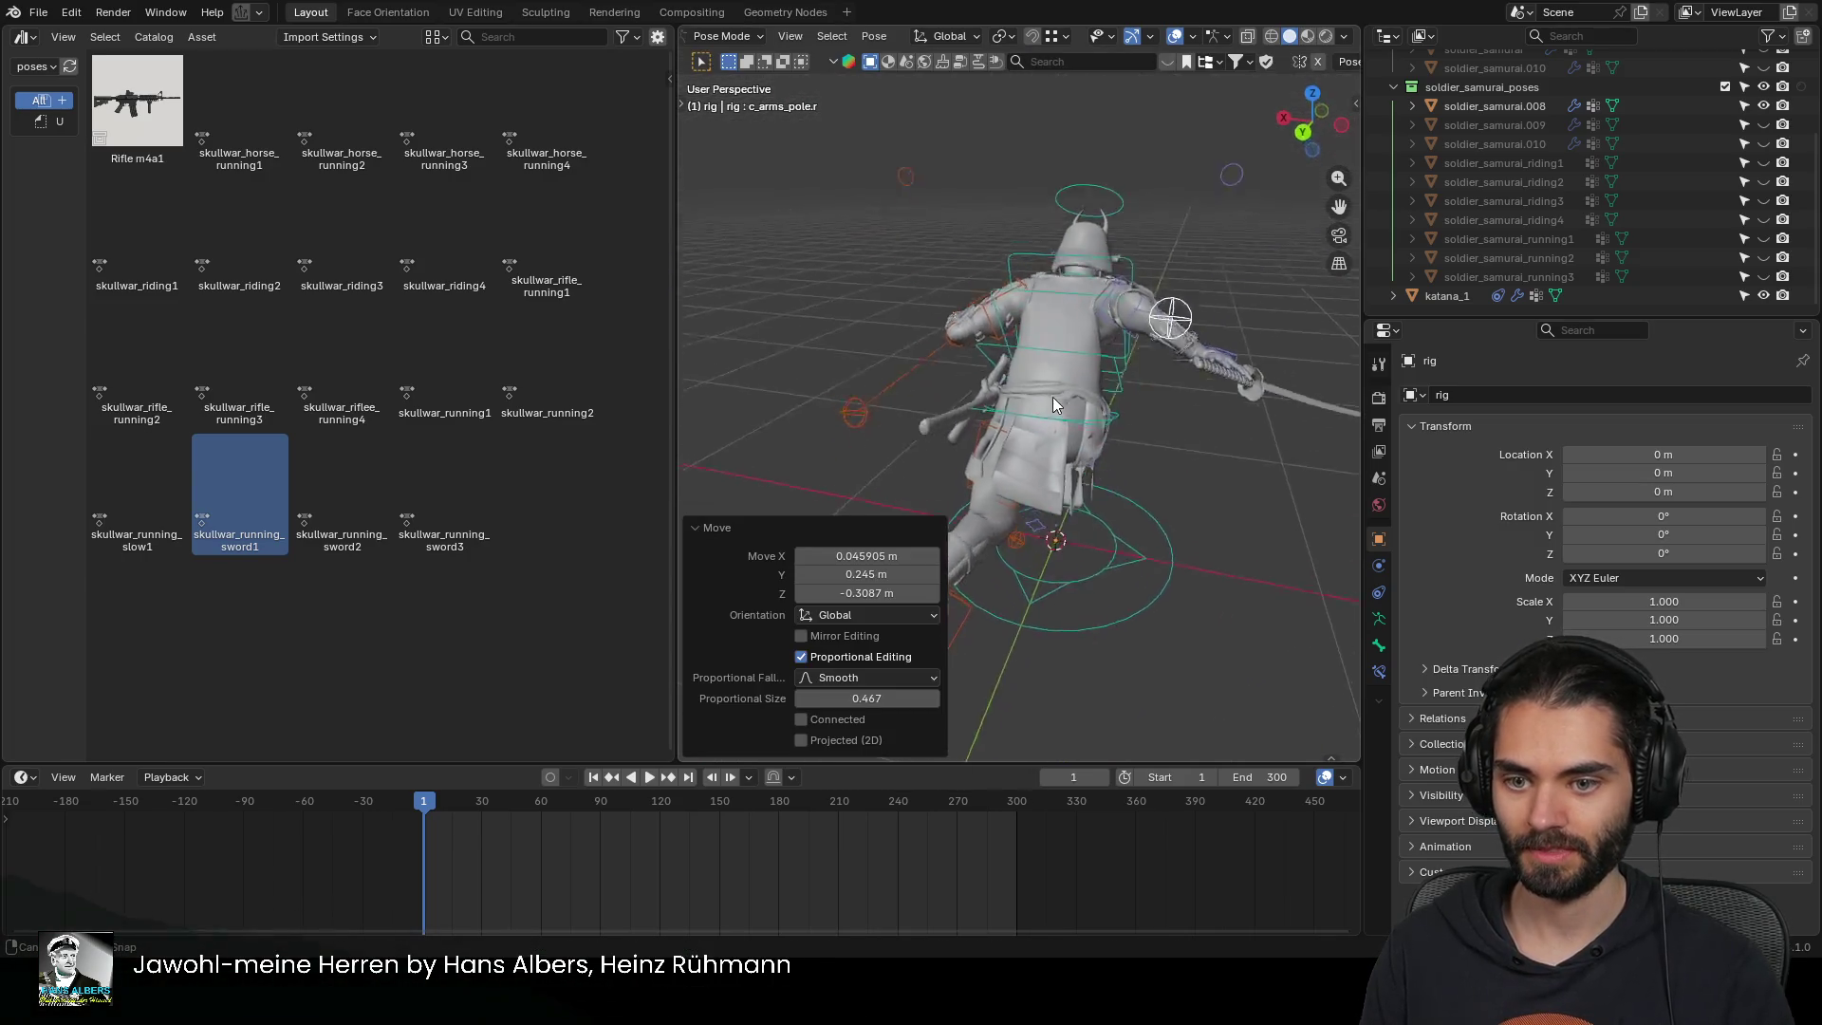
middle_drag(1052, 403, 1080, 322)
Shift the right foot and rotate it -13.4°, then return to Object Mode
click(1072, 526)
key(g)
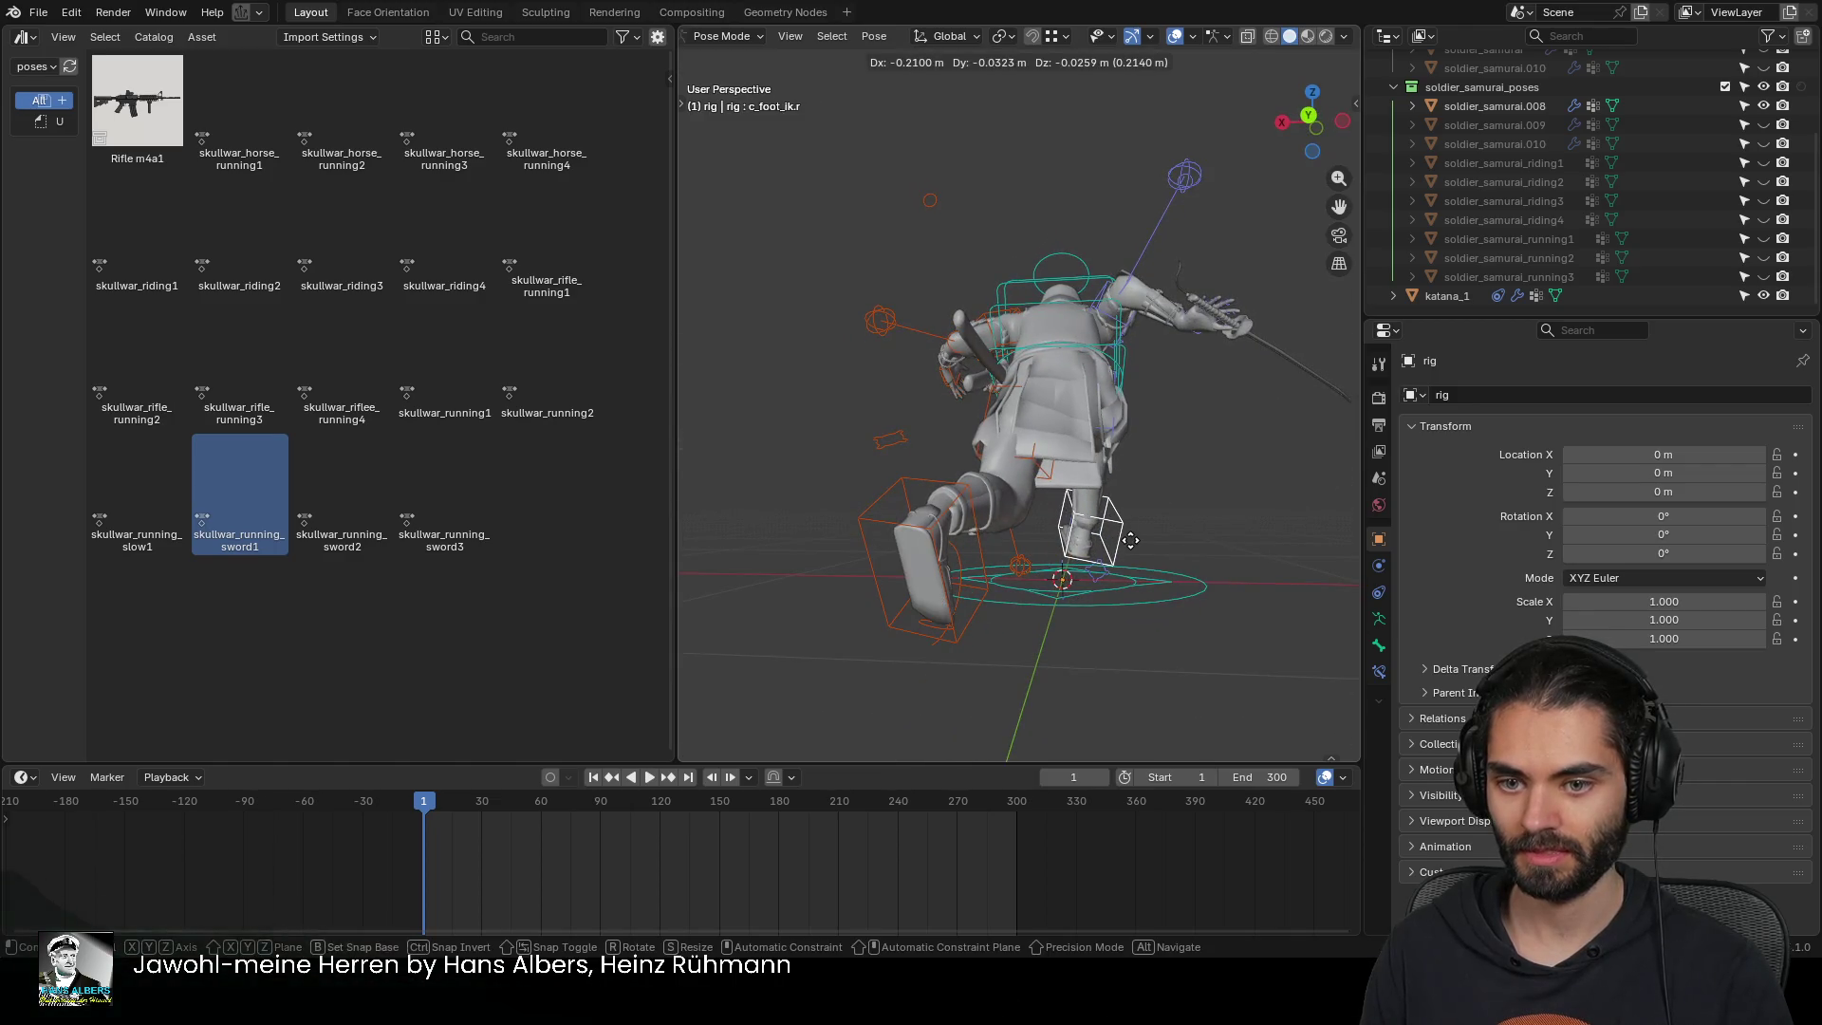
click(1137, 539)
key(r)
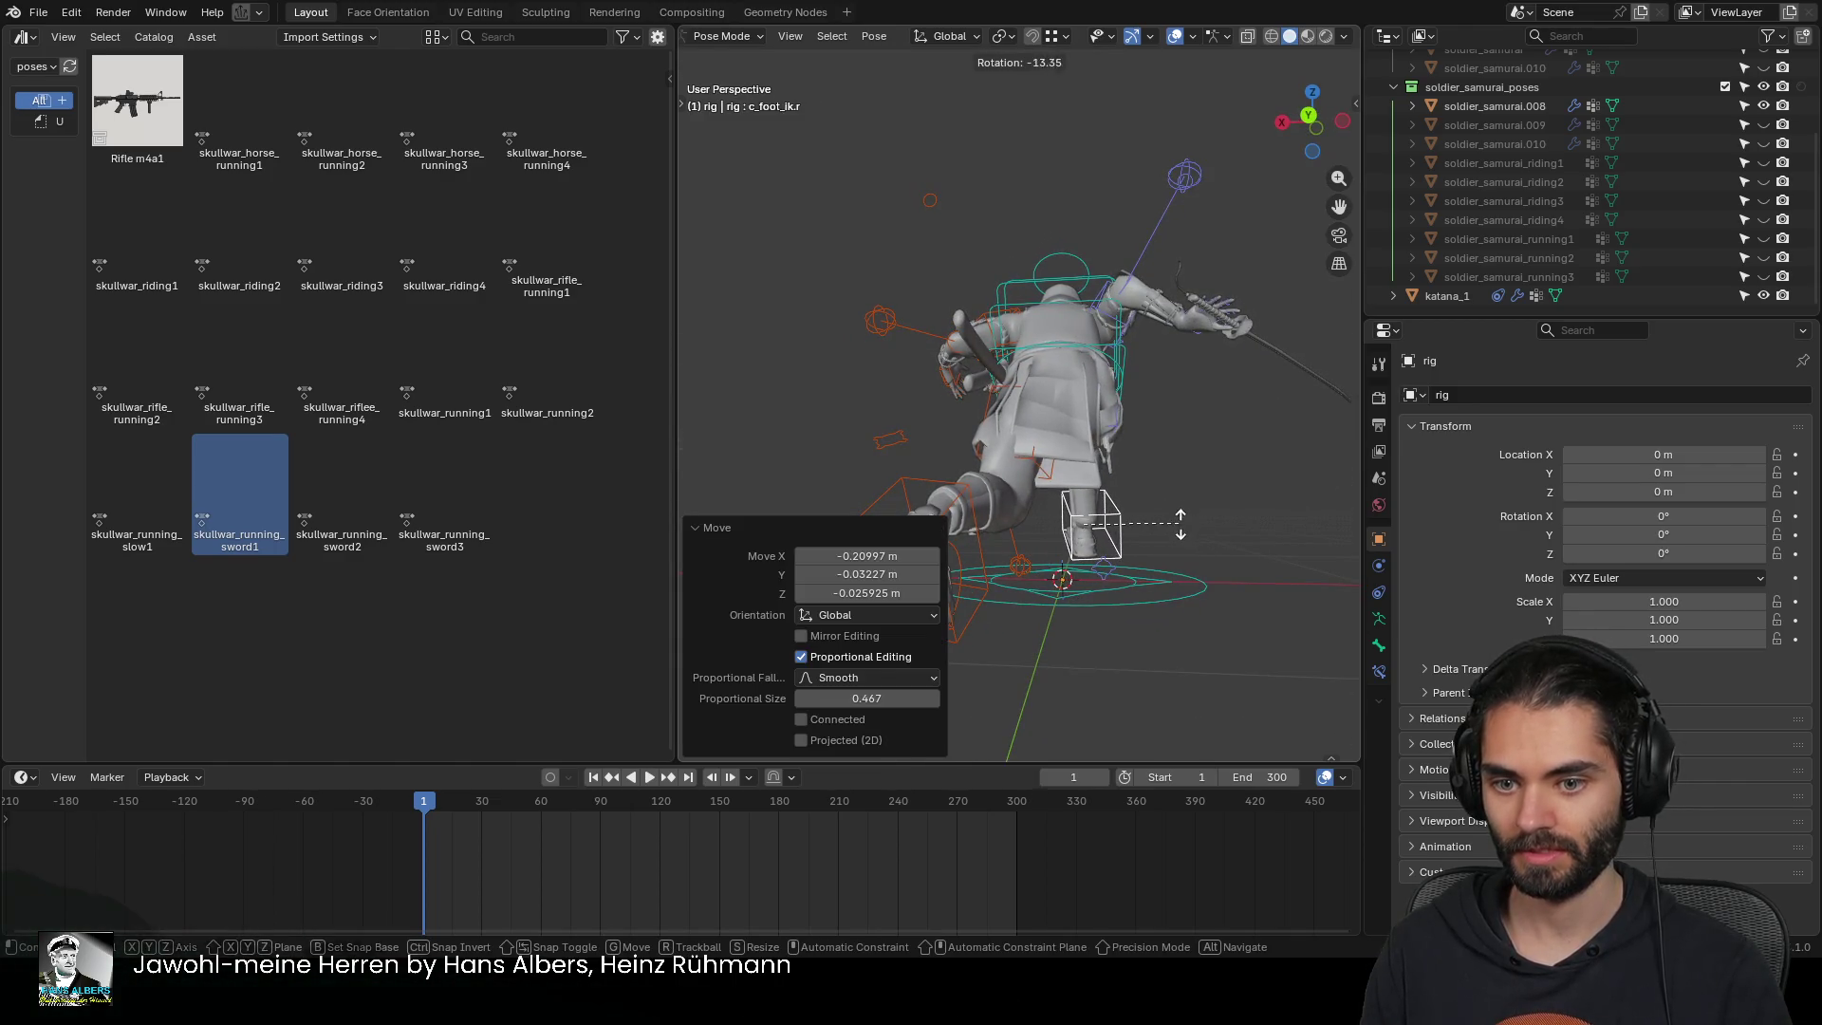
click(1180, 523)
middle_drag(1164, 526, 958, 576)
mouse_move(1103, 482)
middle_down()
mouse_move(959, 362)
mouse_move(1023, 400)
mouse_move(1154, 407)
middle_up()
mouse_move(1056, 374)
middle_down()
mouse_move(1153, 379)
mouse_move(1051, 374)
middle_up()
key(ctrl+Tab)
Delete soldier_samurai.008's two shape keys and apply its rig modifier to bake the pose
click(1052, 374)
click(1006, 281)
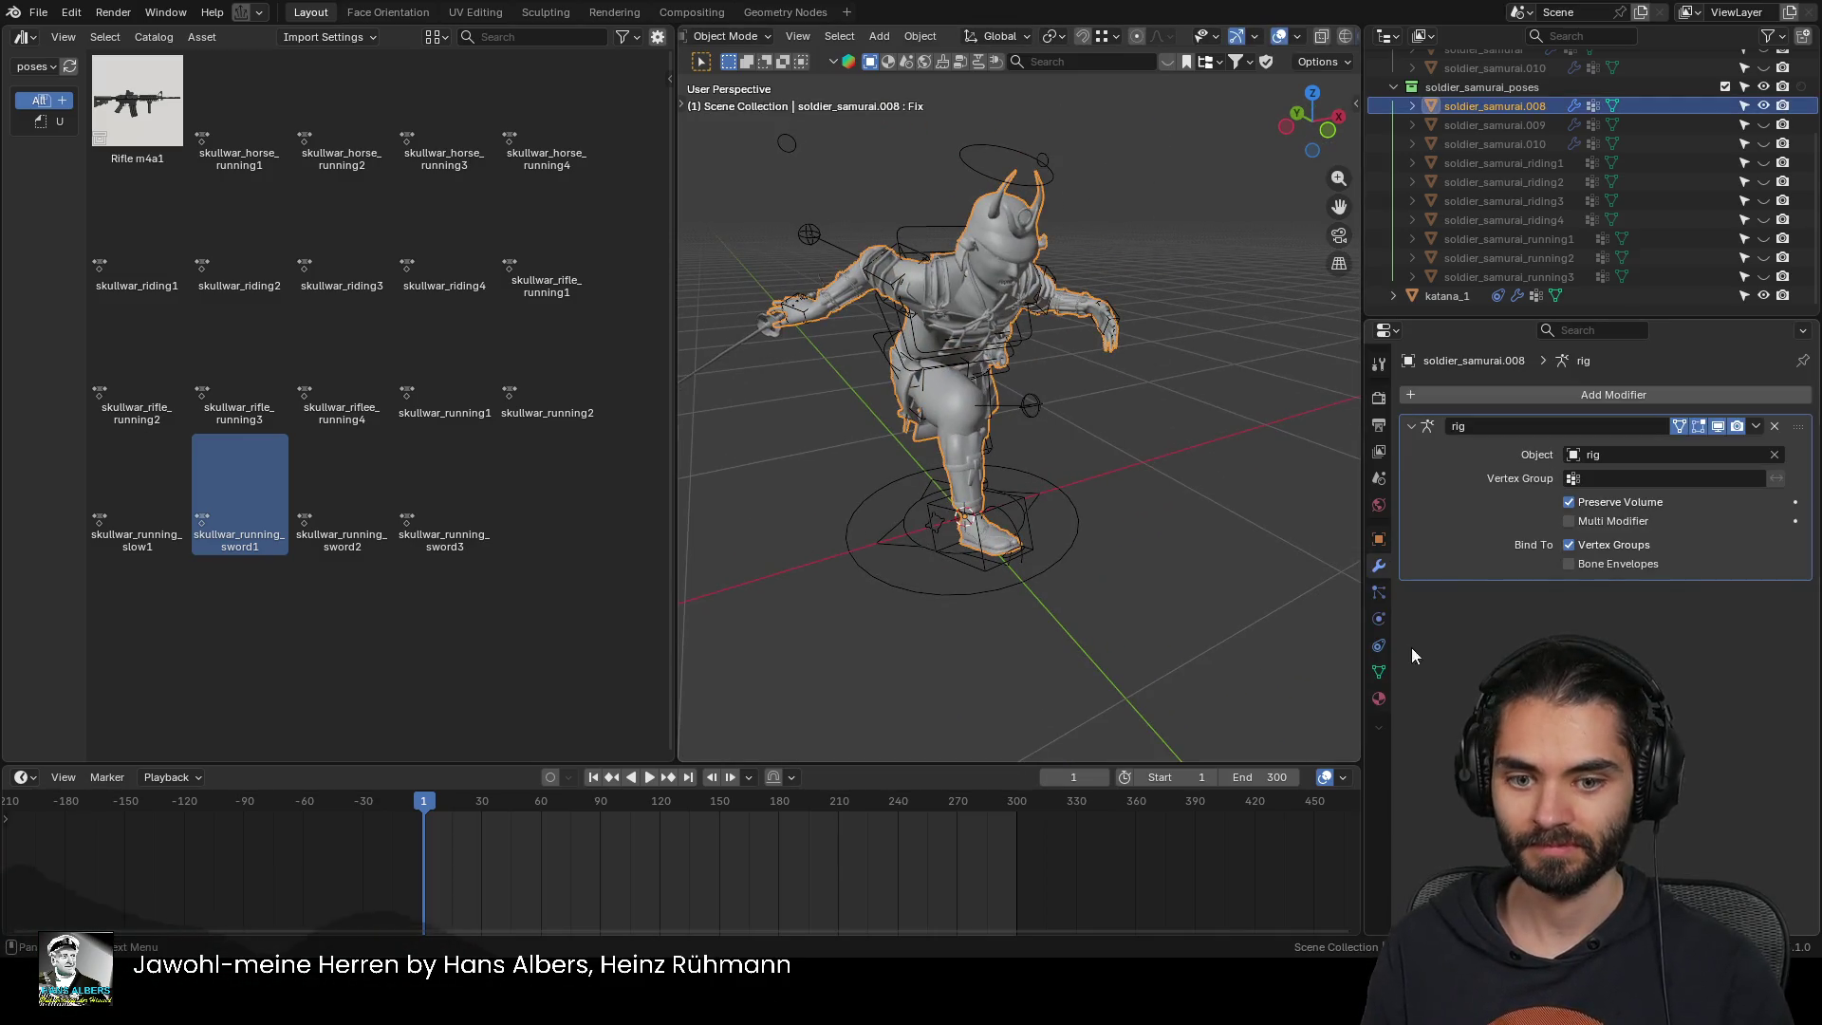
click(1379, 672)
click(1796, 629)
click(1799, 634)
click(1799, 634)
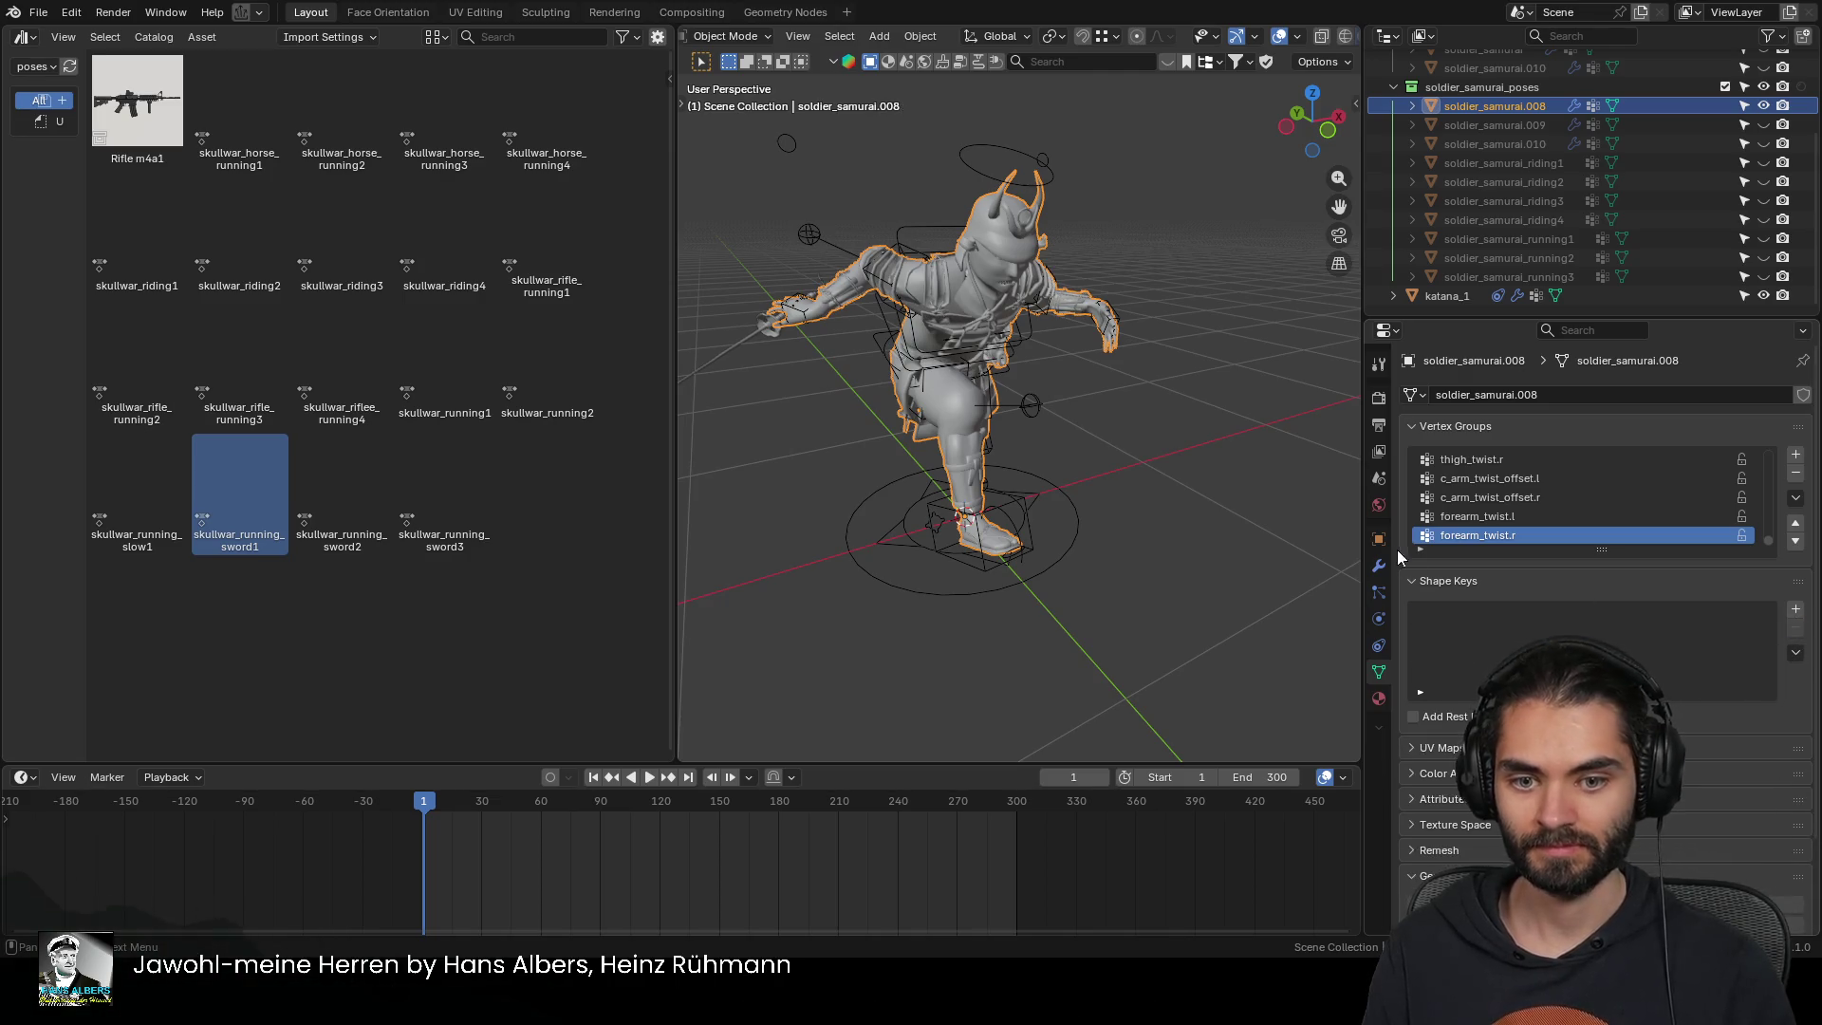
click(1379, 566)
key(ctrl+a)
Duplicate the katana in place
shift+middle_drag(1091, 385, 1136, 400)
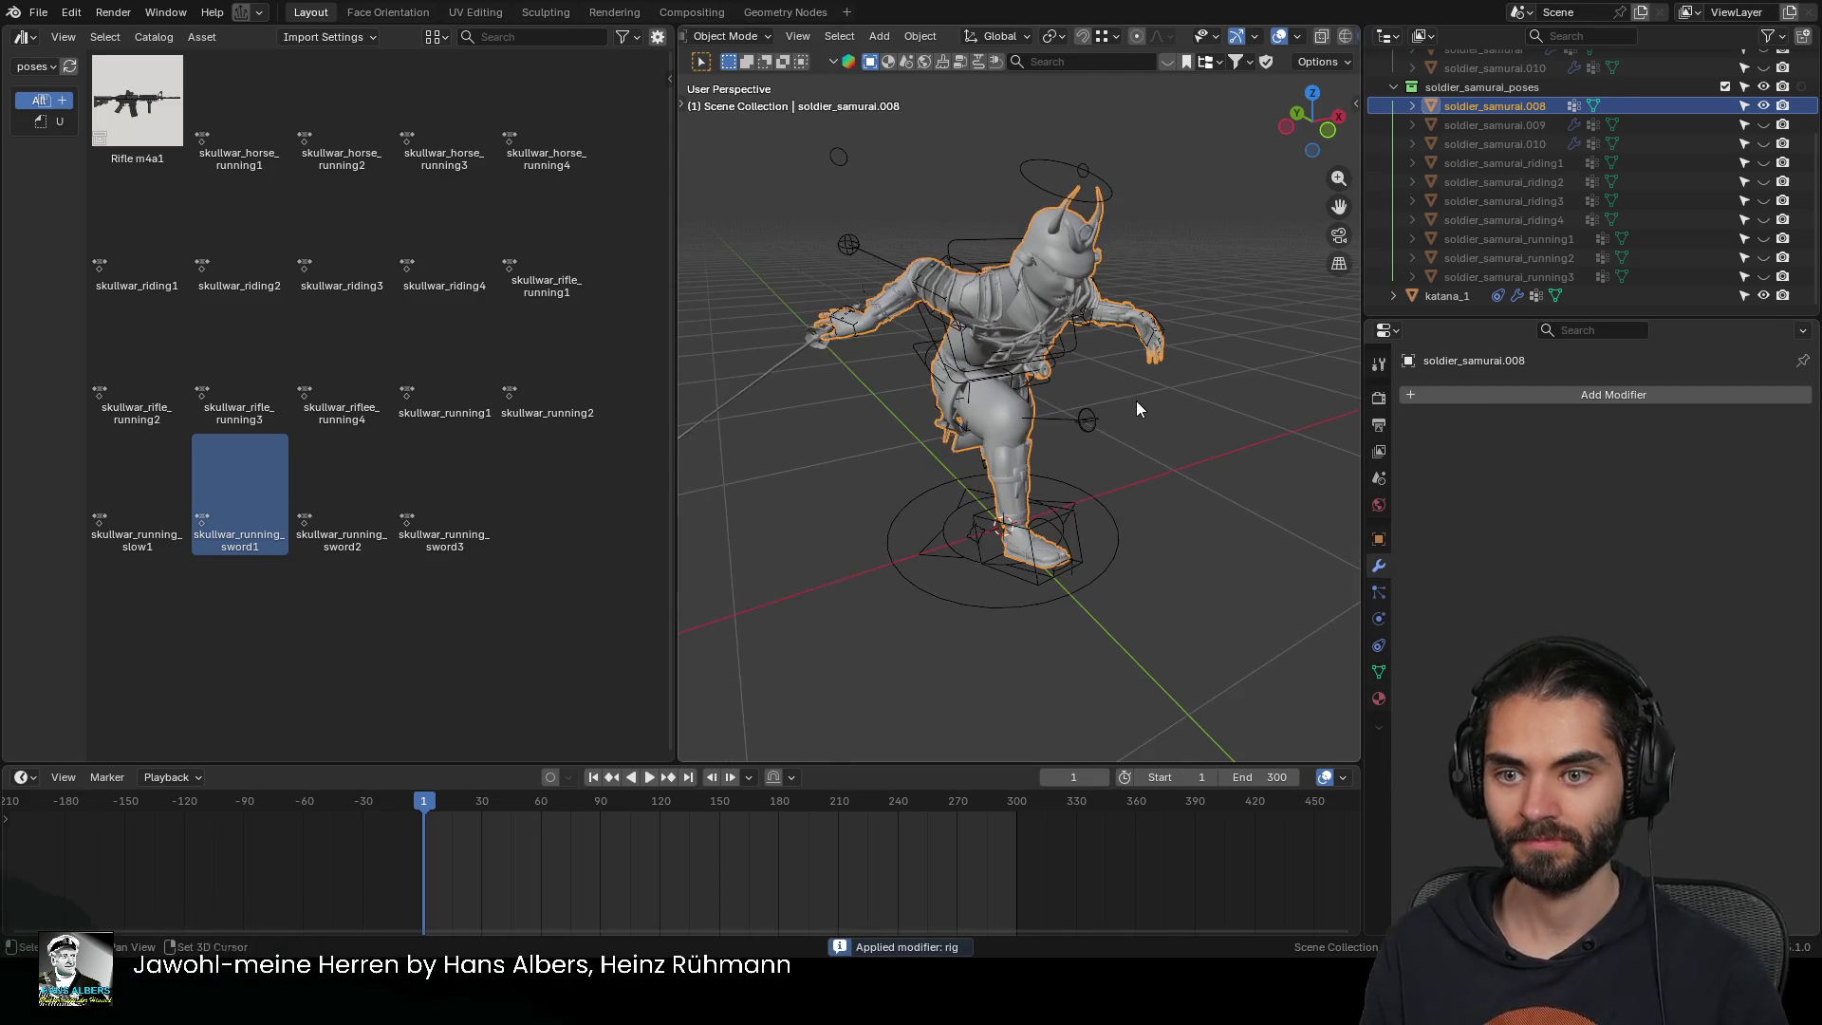
click(786, 351)
key(shift+d)
key(Escape)
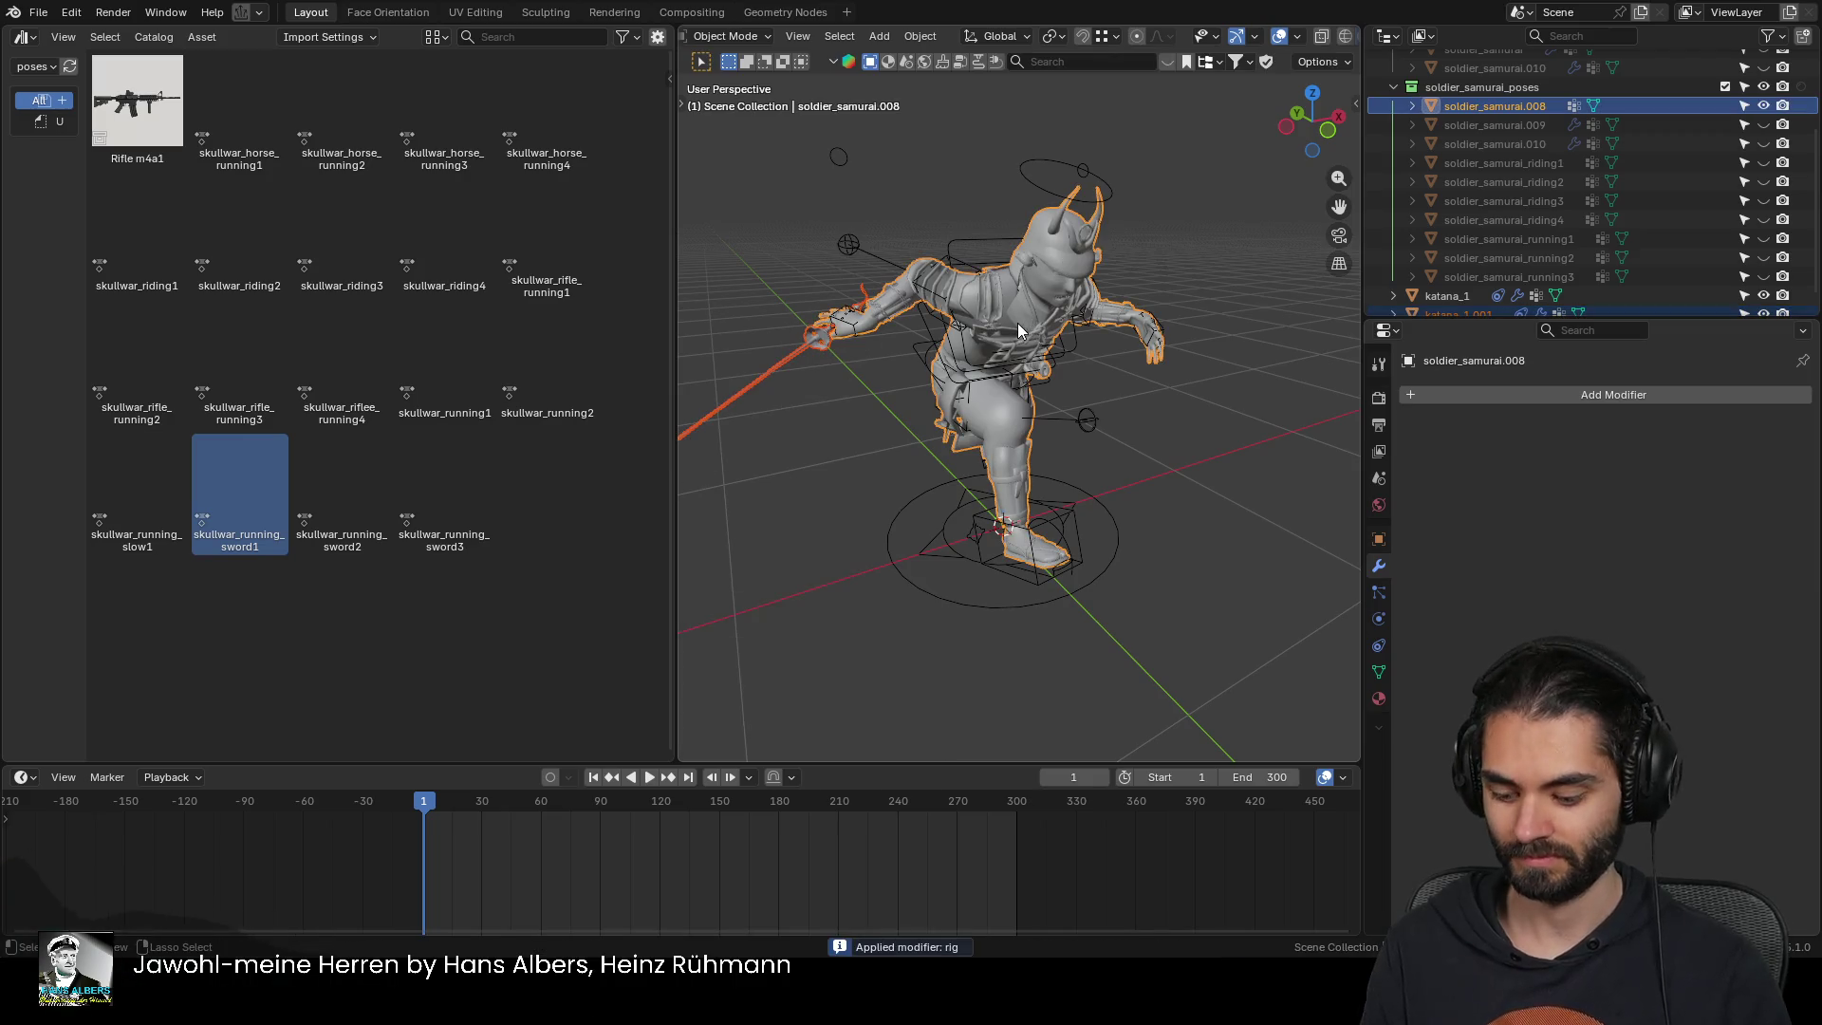
Rename the baked mesh to soldier_samurai_running4
double_click(1510, 275)
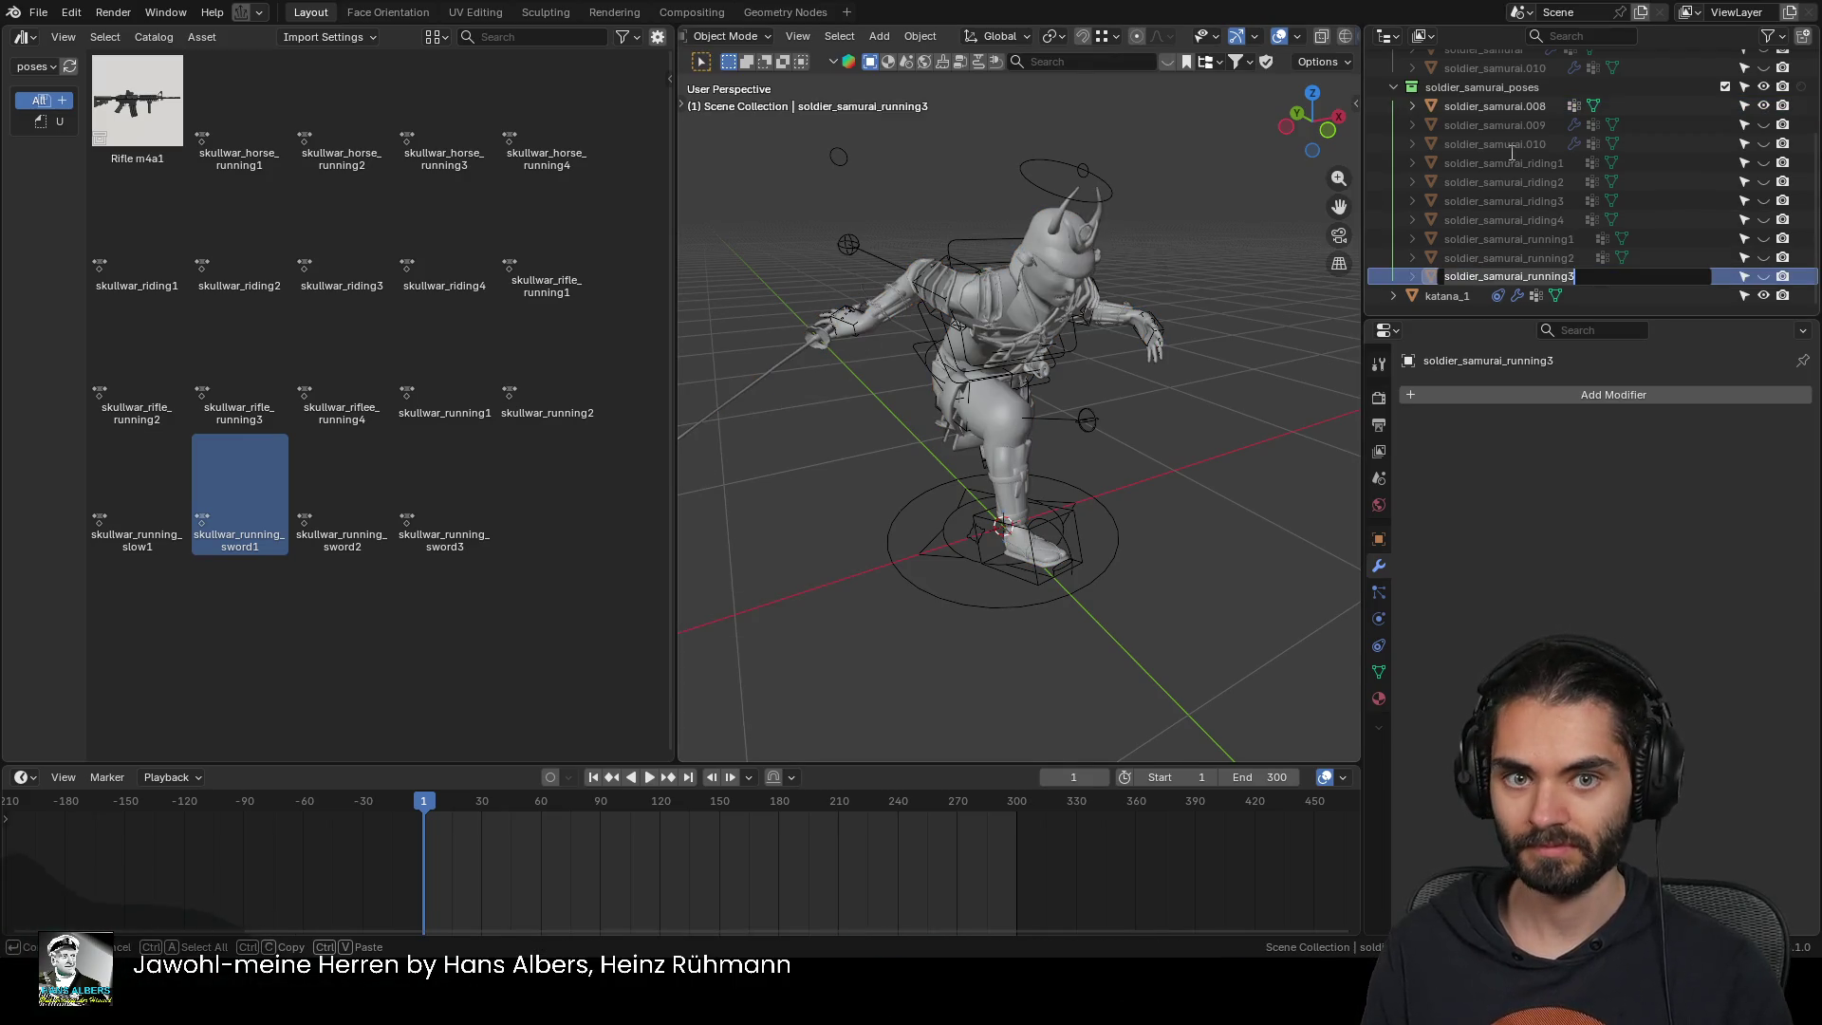
key(BackSpace)
text(4)
key(Return)
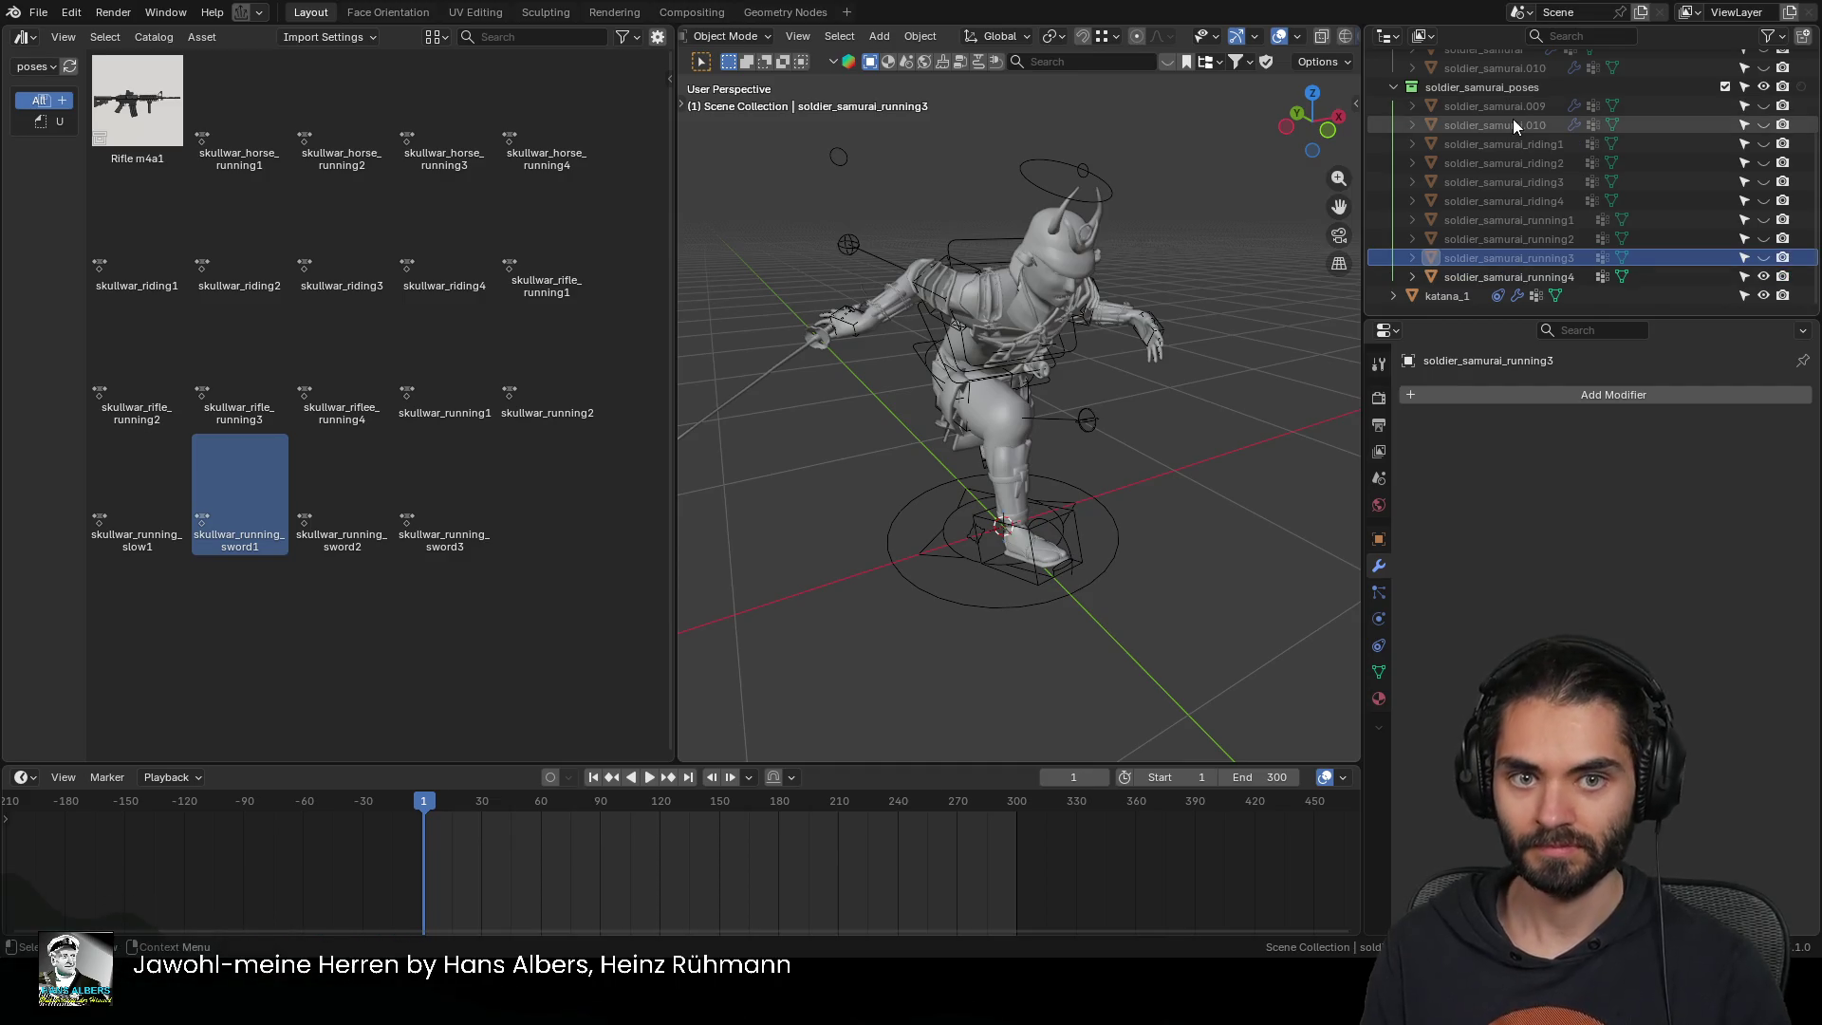
Hide soldier_samurai_running4, show soldier_samurai.009, and put the rig into Pose Mode
click(1764, 276)
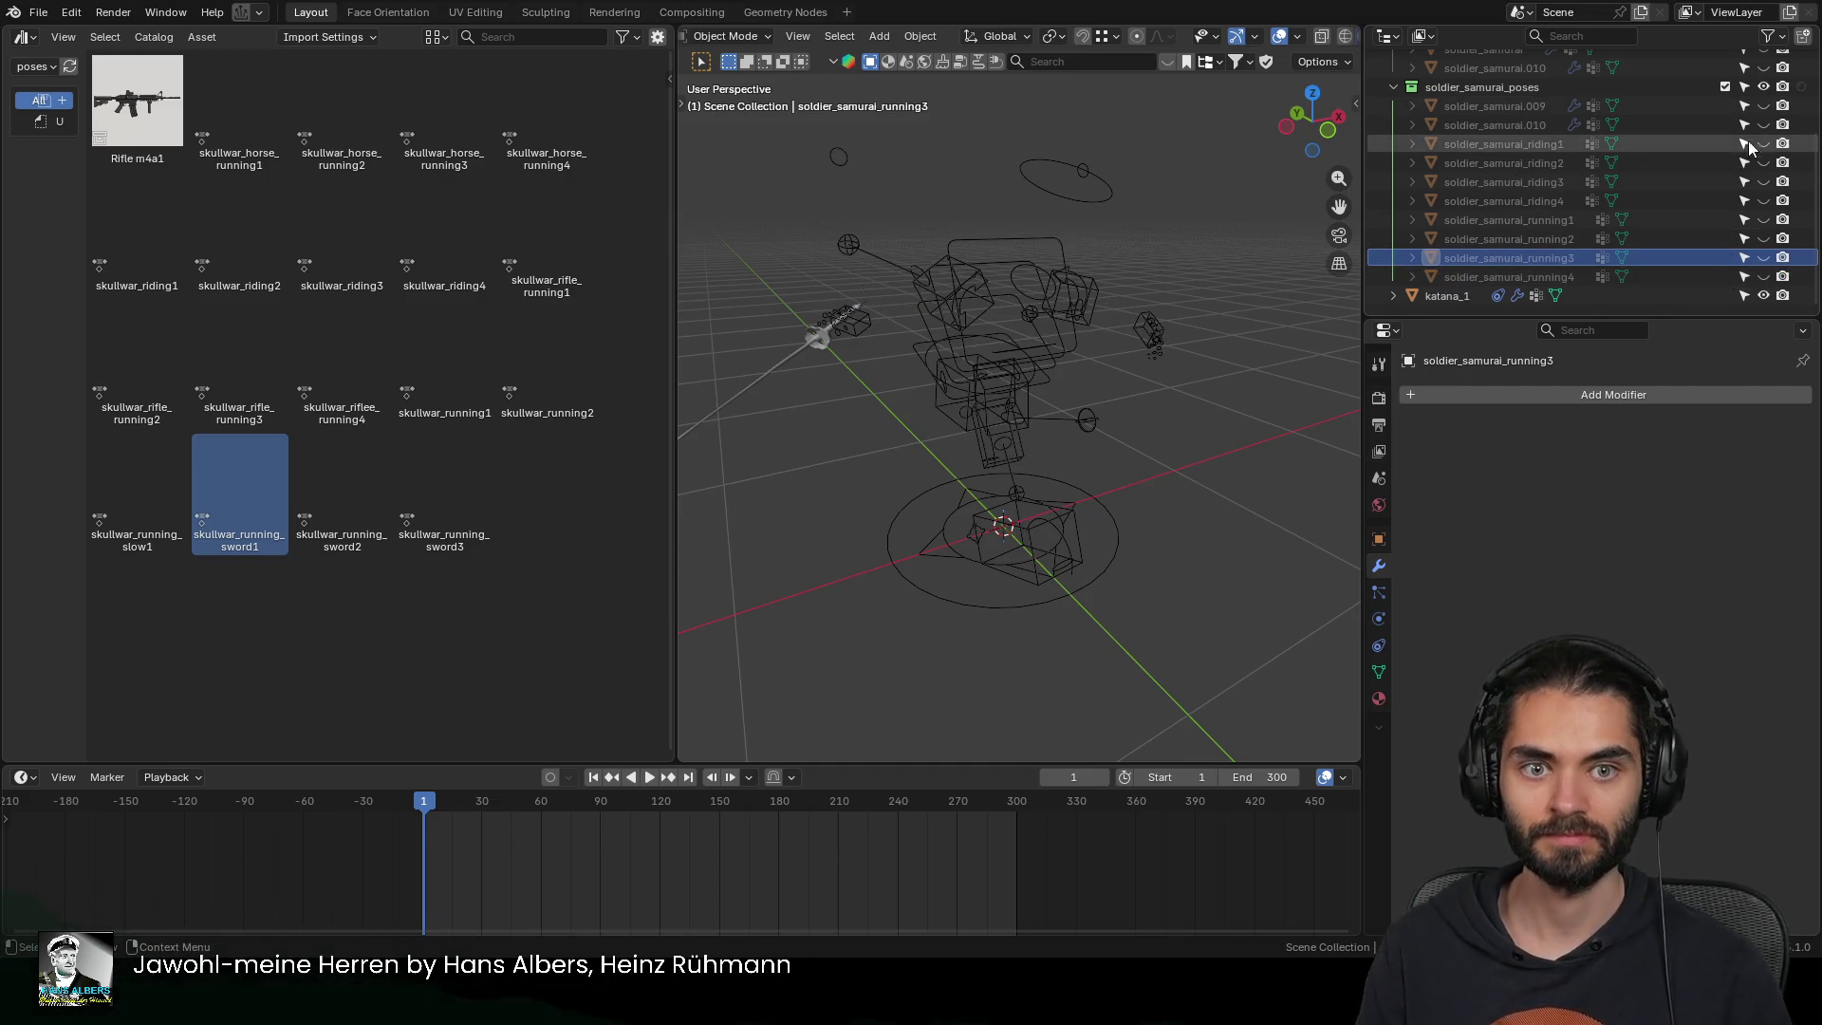
click(1764, 105)
click(1080, 285)
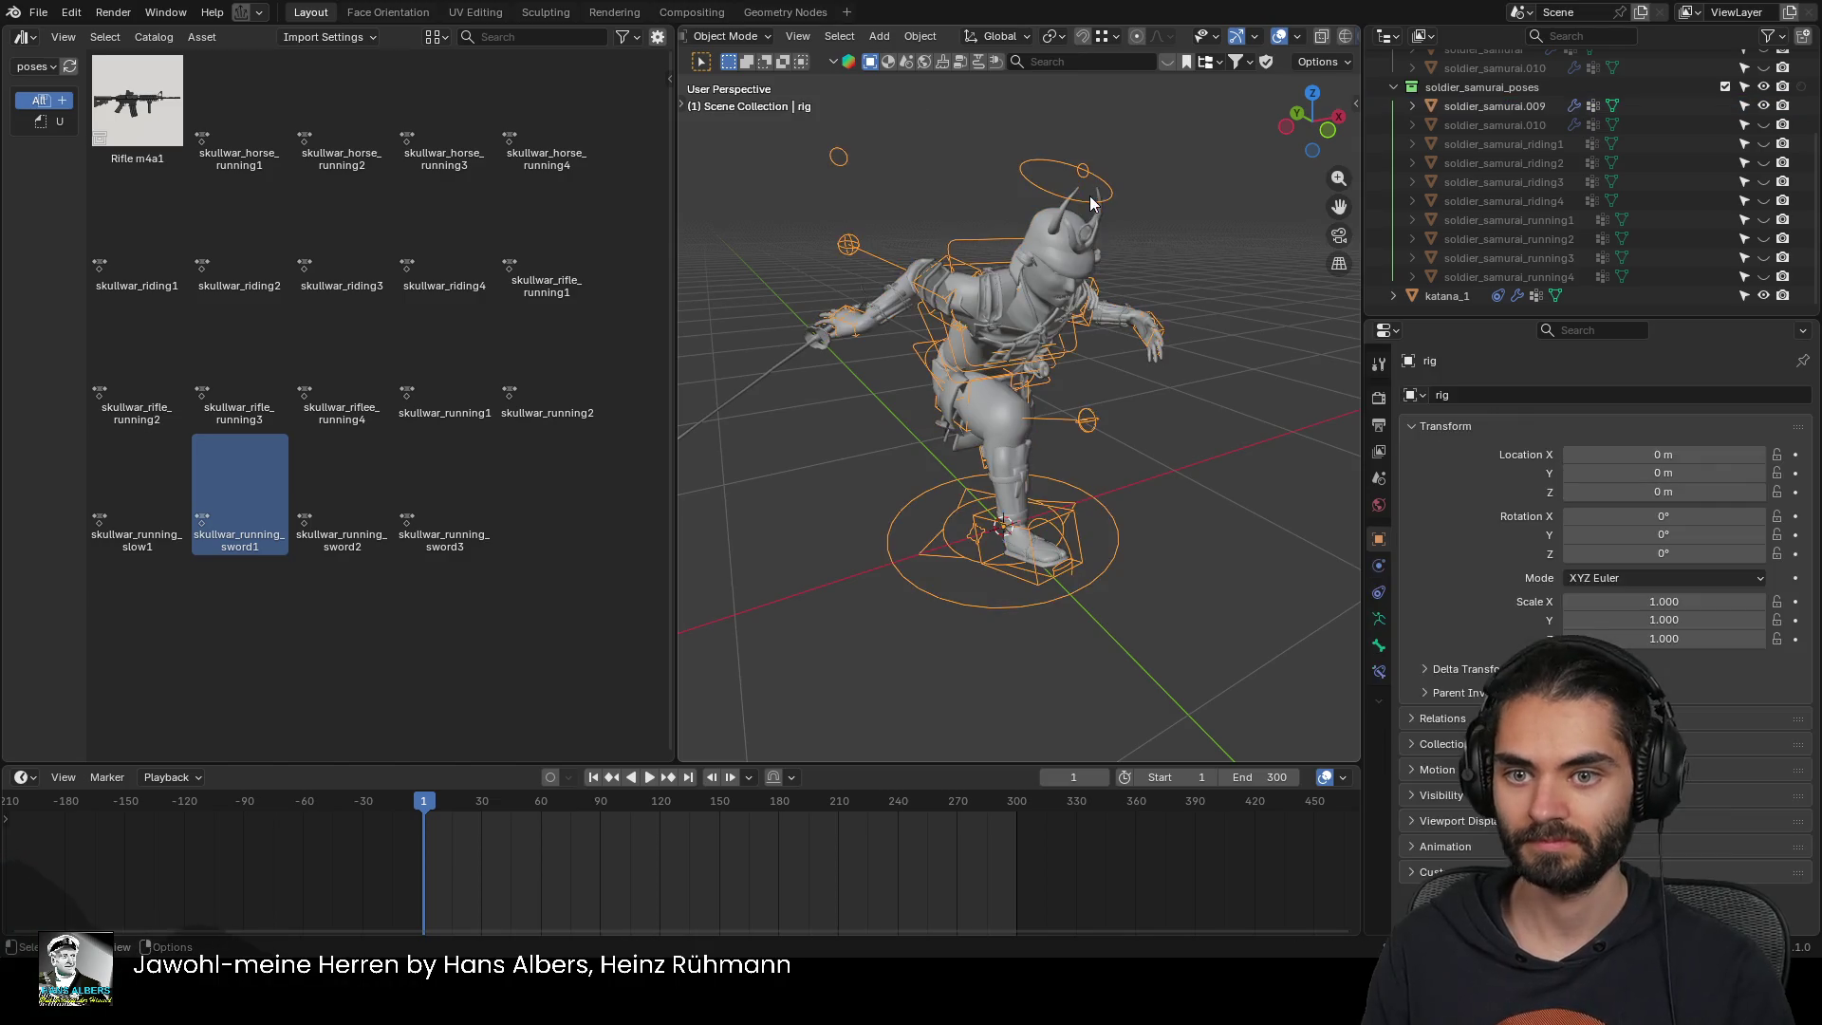
key(ctrl+Tab)
Apply the skullwar_running_sword2 pose and reposition the left foot control
double_click(347, 498)
mouse_move(759, 465)
middle_down()
mouse_move(903, 456)
mouse_move(801, 421)
mouse_move(991, 444)
mouse_move(1114, 417)
mouse_move(964, 454)
mouse_move(1034, 493)
mouse_move(909, 487)
mouse_move(1153, 474)
mouse_move(1146, 426)
mouse_move(1033, 361)
mouse_move(1038, 385)
middle_up()
click(1036, 498)
key(g)
click(1049, 480)
click(935, 480)
Move the right hand control, then move the left hand and rotate it 55°
click(867, 295)
mouse_move(868, 295)
middle_down()
mouse_move(1044, 368)
mouse_move(1131, 367)
mouse_move(1088, 347)
middle_up()
key(g)
click(1091, 366)
click(1317, 294)
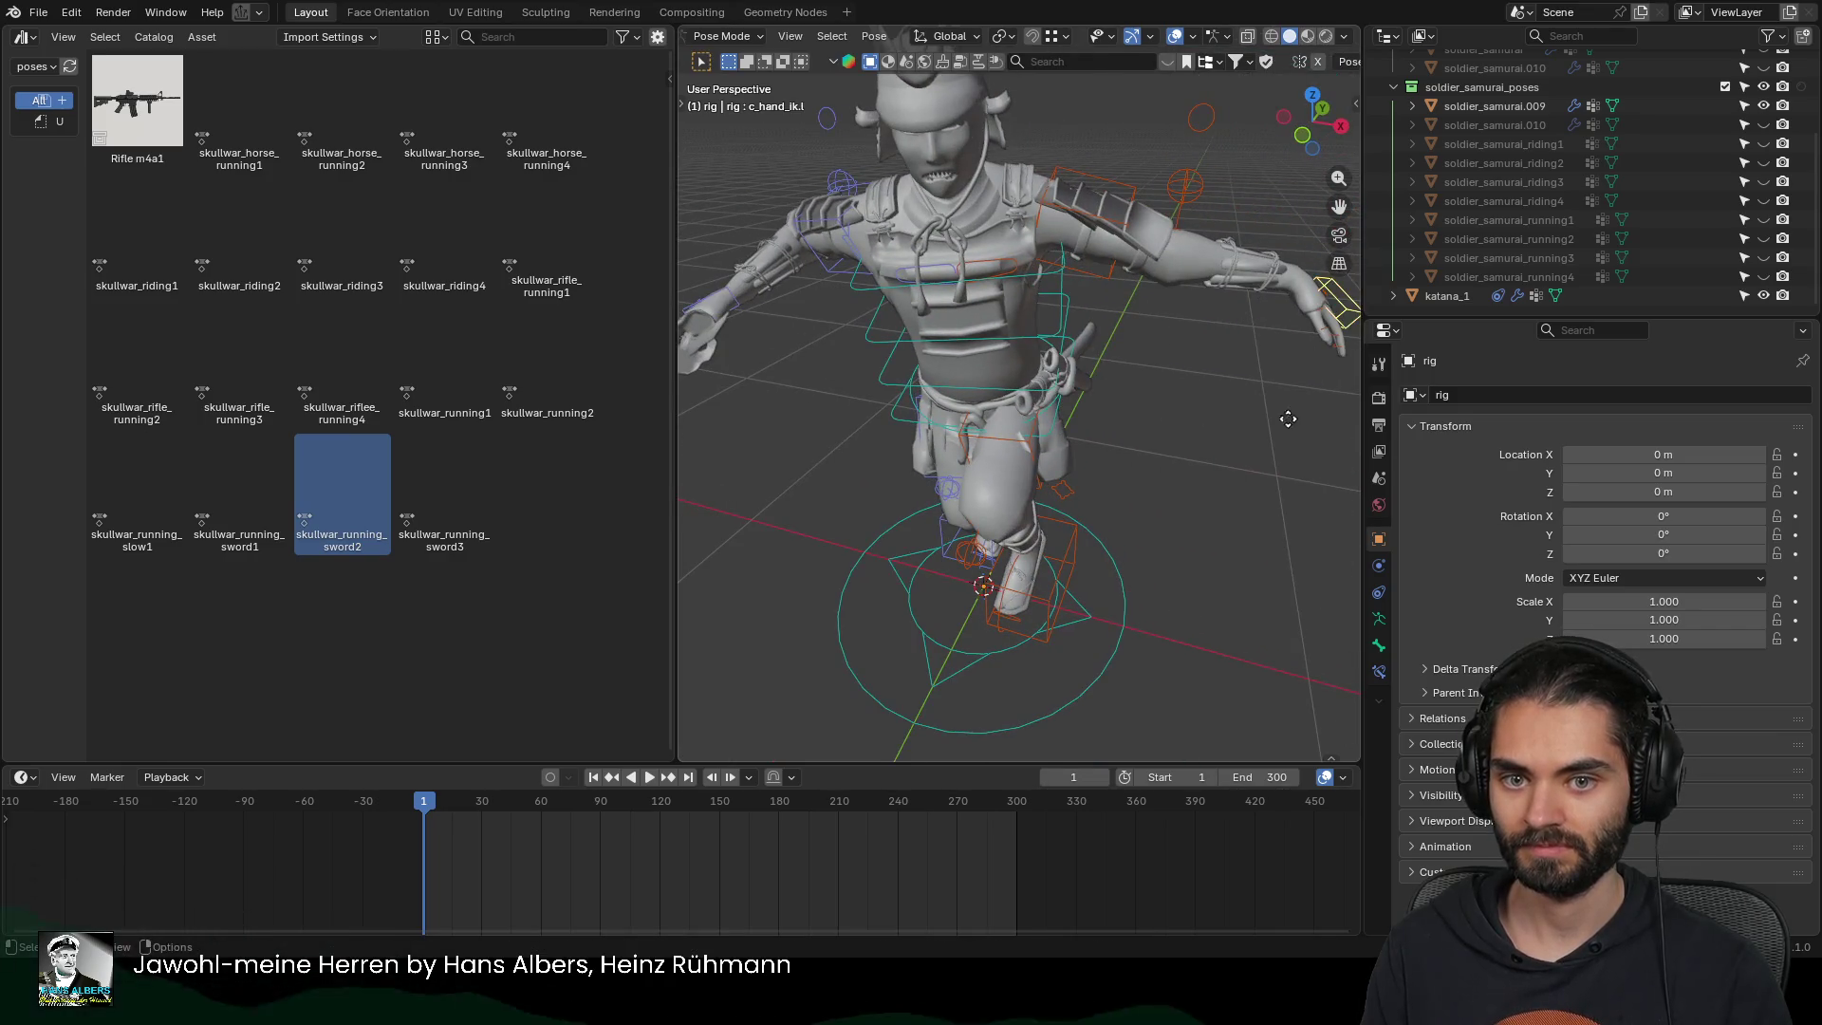
key(g)
click(1124, 507)
mouse_move(1123, 508)
middle_down()
mouse_move(1278, 375)
mouse_move(1135, 436)
mouse_move(1168, 422)
mouse_move(905, 435)
mouse_move(1181, 420)
middle_up()
key(g)
click(1274, 387)
key(r)
click(1081, 437)
Move the right hand IK control and rotate it -45.8° onto the katana, then return to Object Mode
click(817, 302)
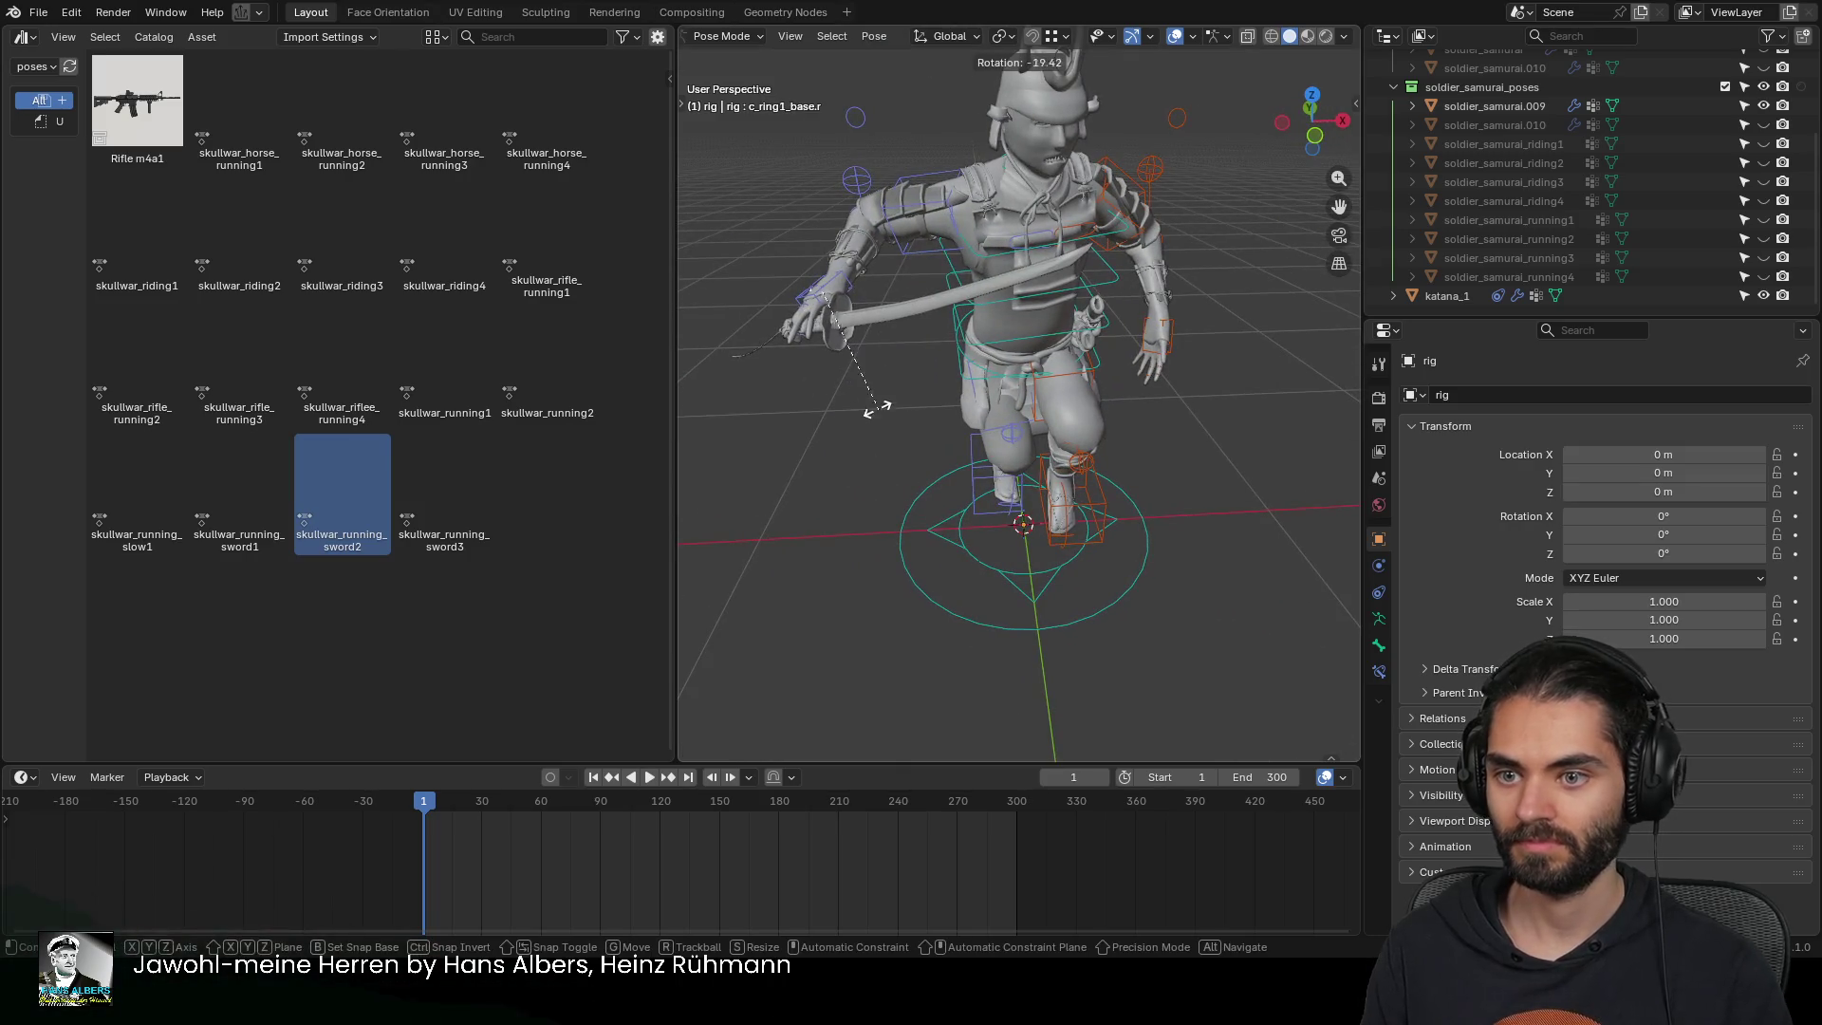
click(829, 292)
key(g)
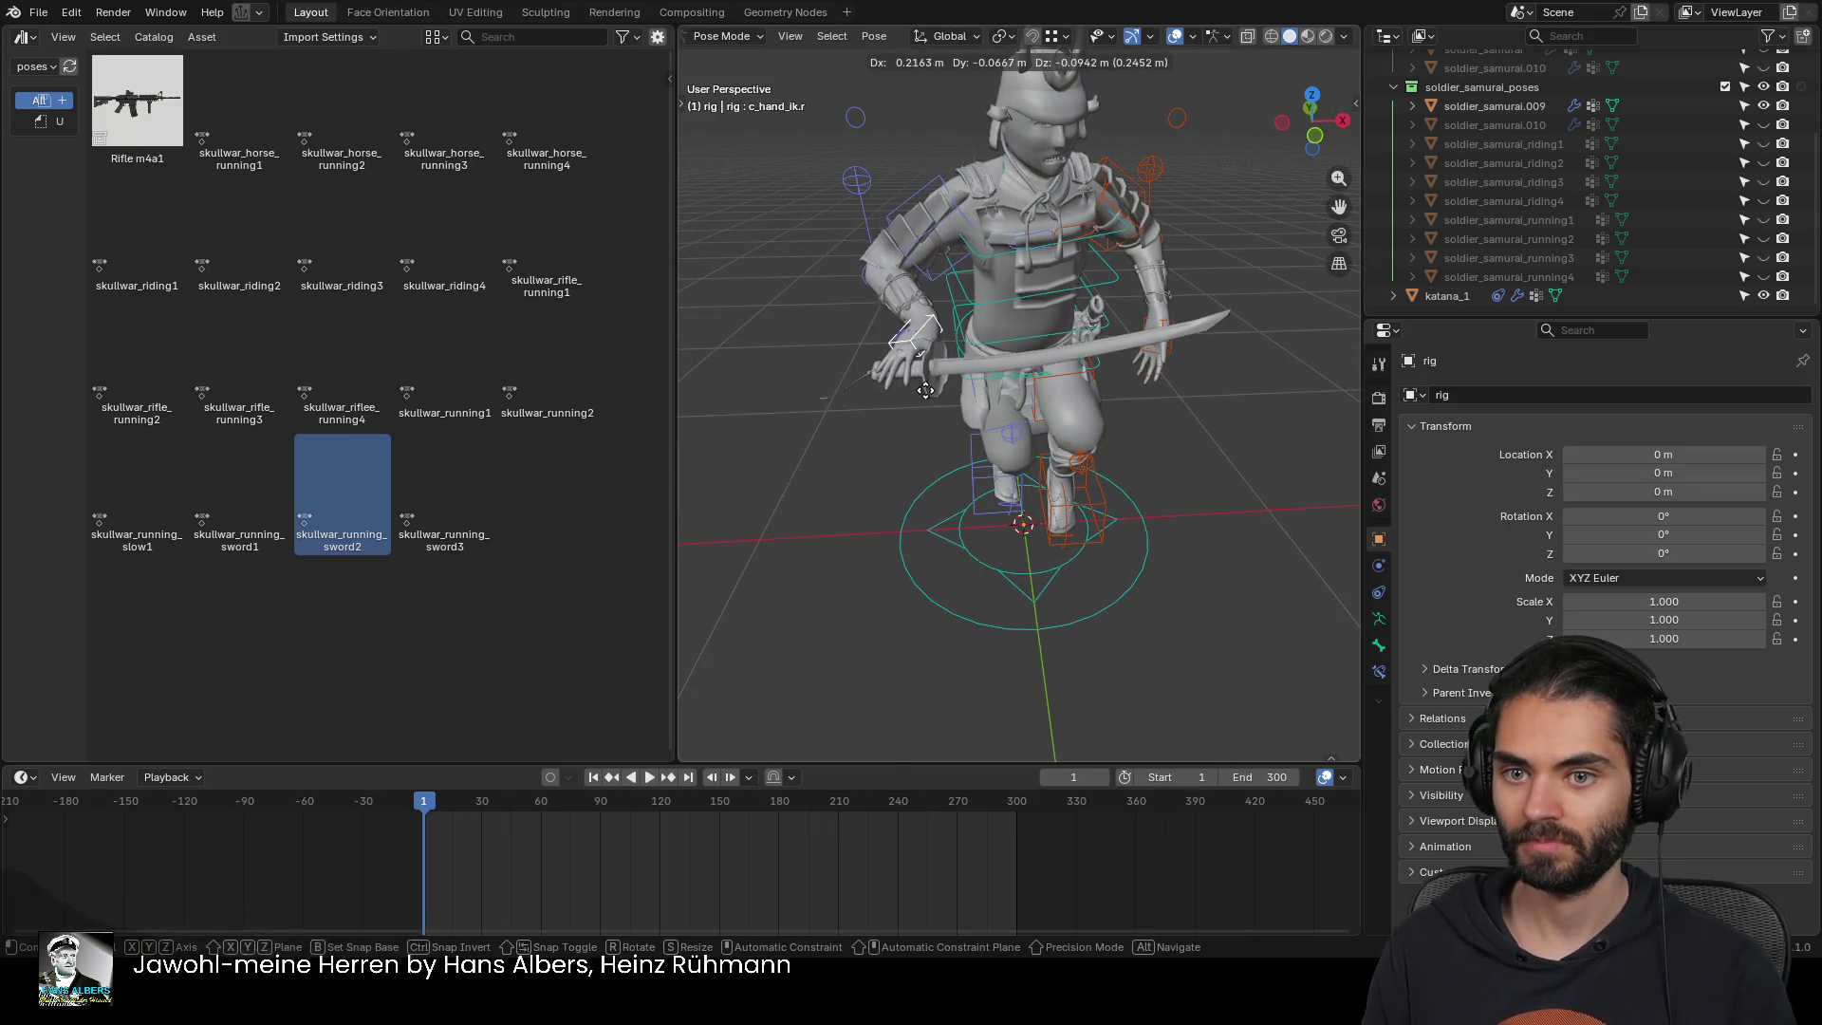
click(903, 440)
middle_drag(903, 440, 1072, 532)
key(r)
click(1153, 471)
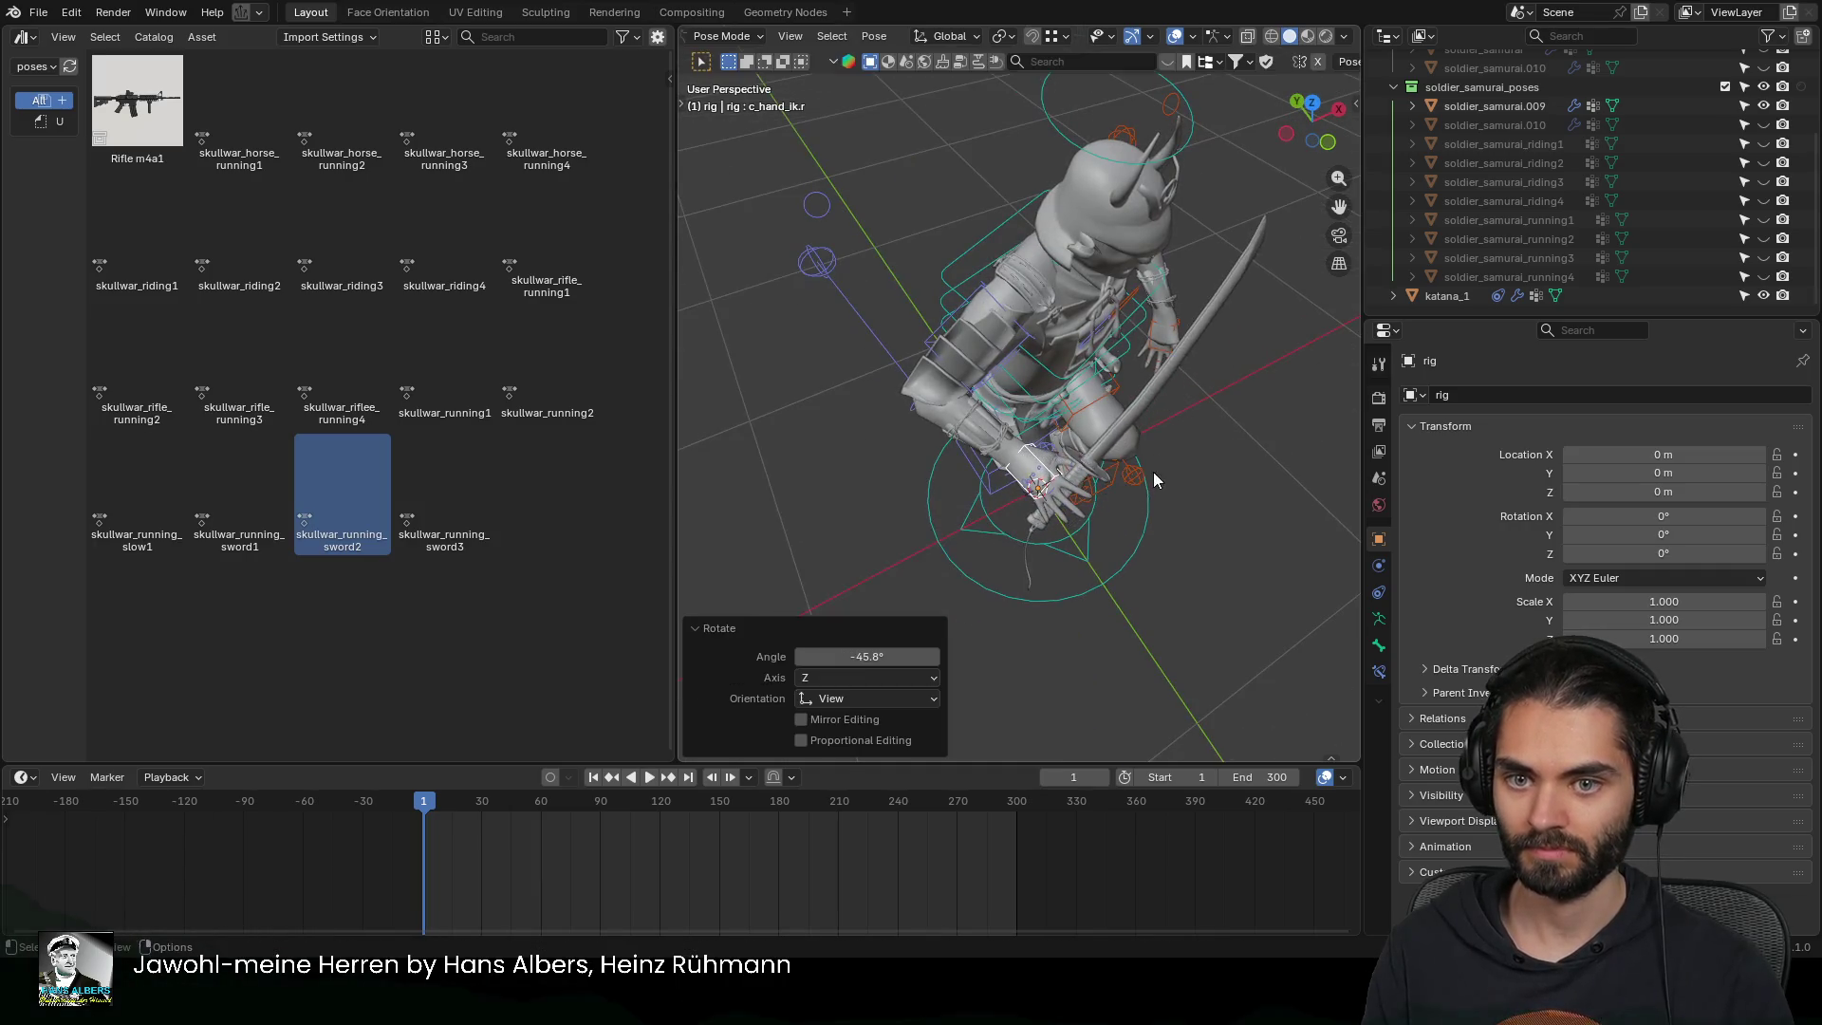
middle_drag(1153, 470, 1033, 374)
shift+middle_drag(1011, 538, 1049, 557)
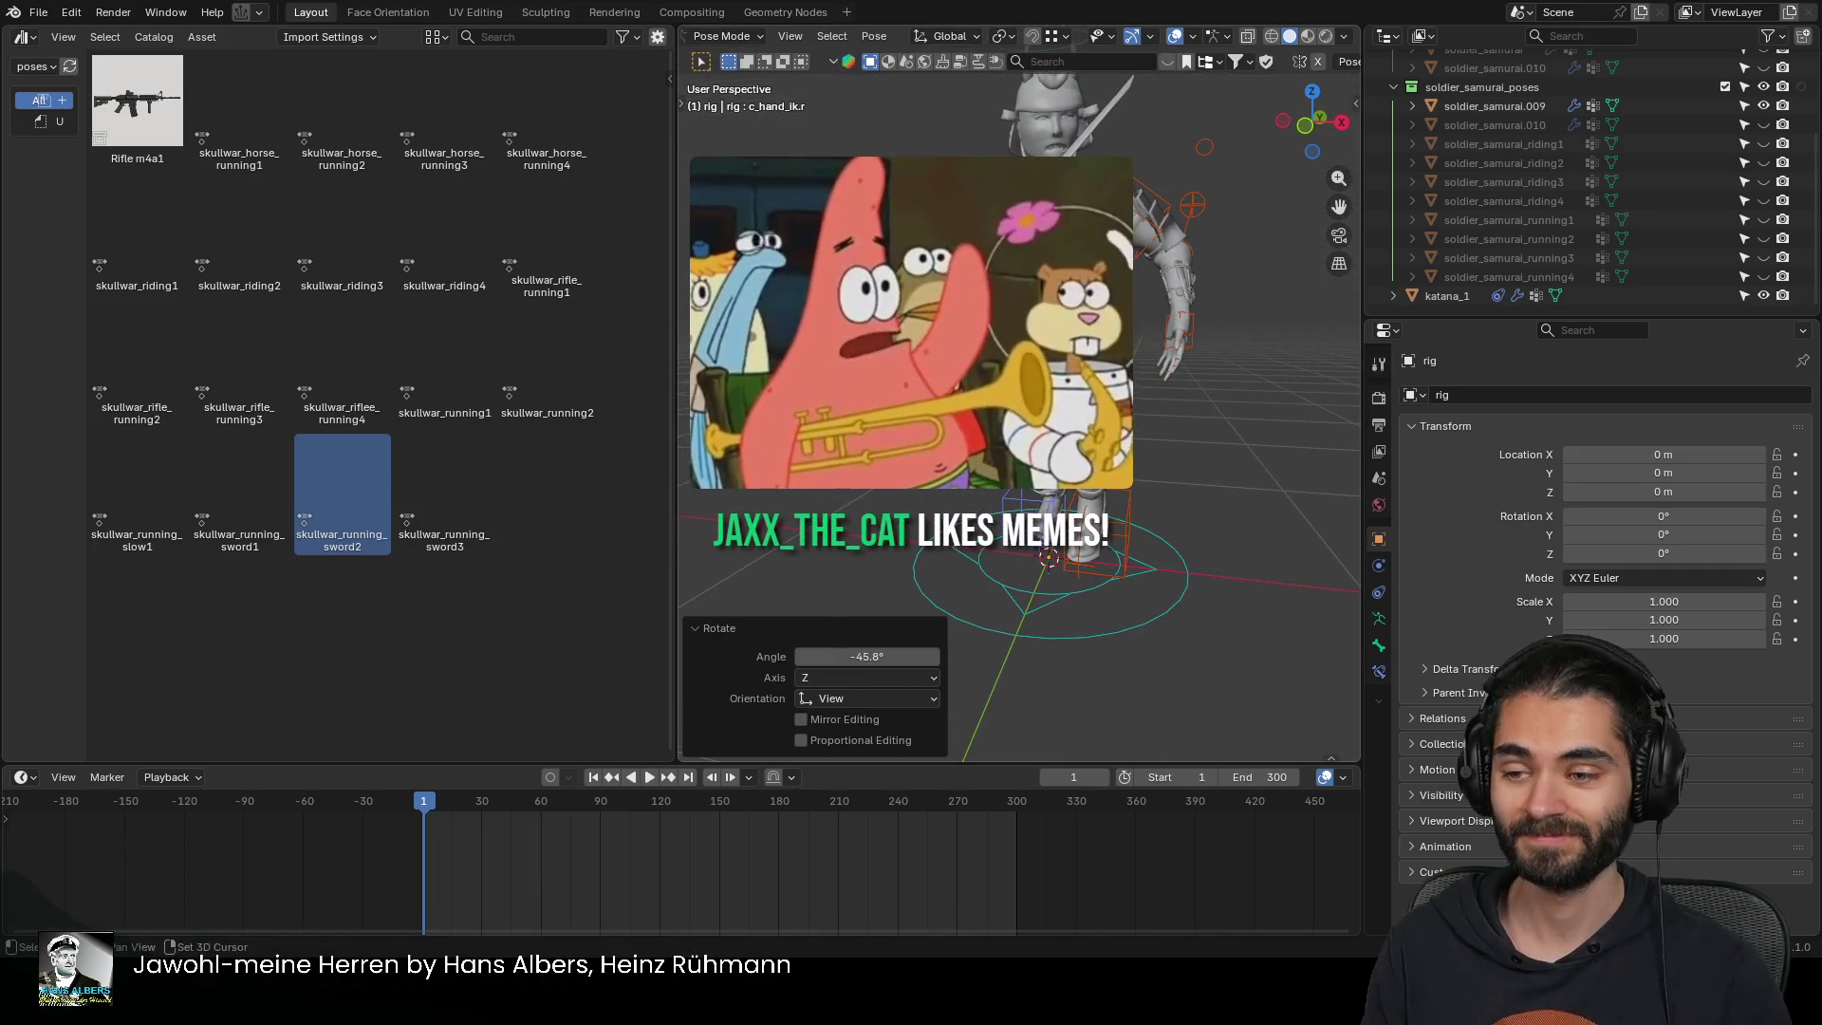
key(ctrl+Tab)
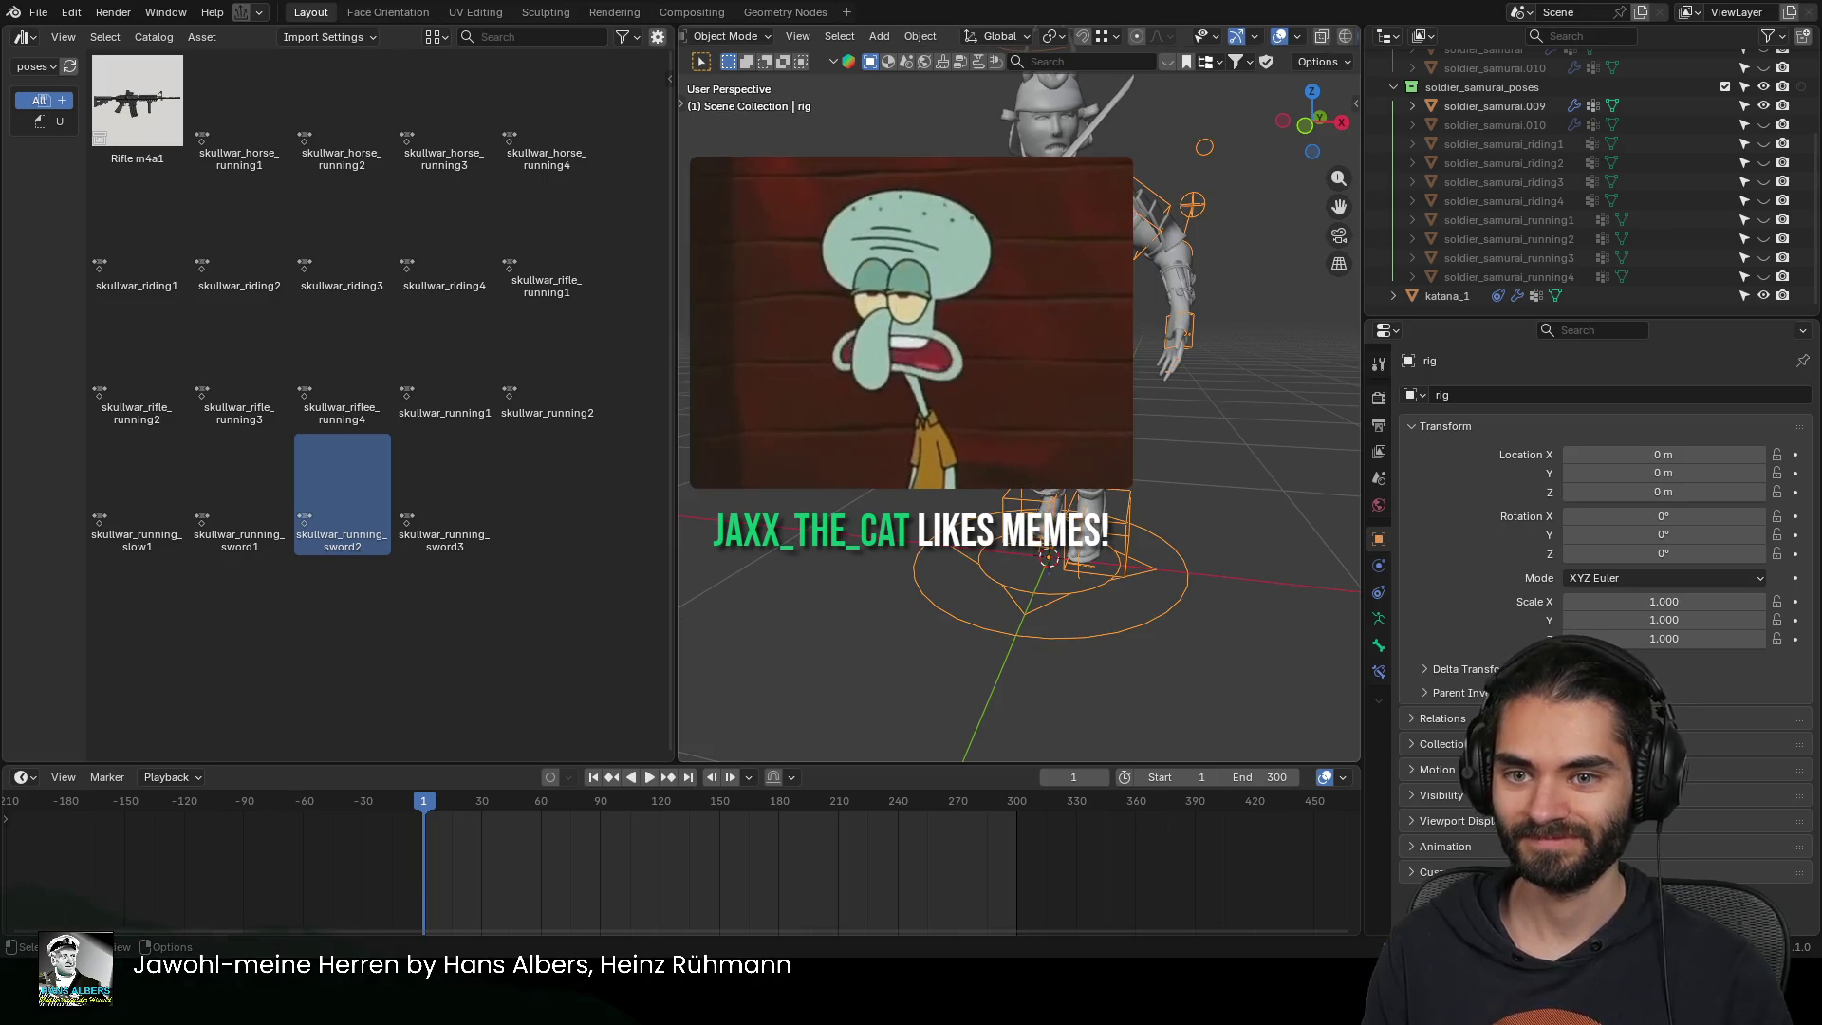
Delete soldier_samurai.009's shape keys and apply its rig modifier to bake the pose
click(1575, 105)
click(1379, 671)
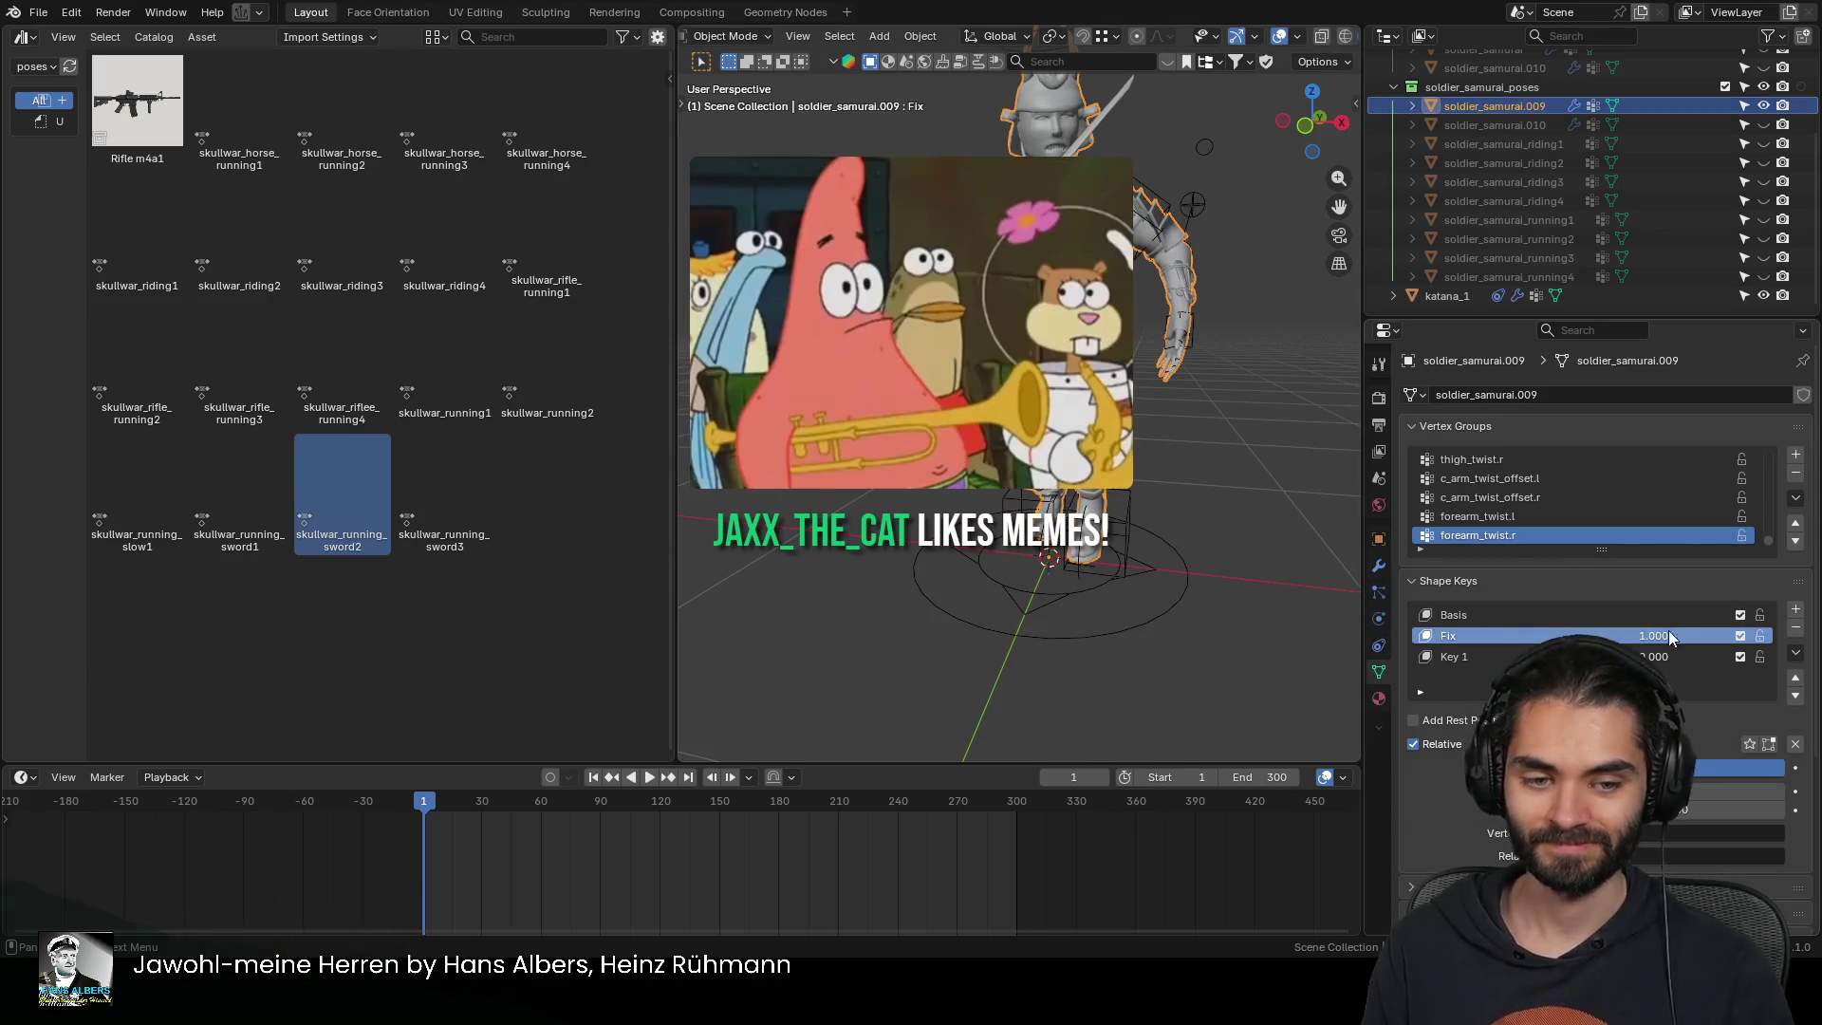
click(1795, 629)
click(1795, 628)
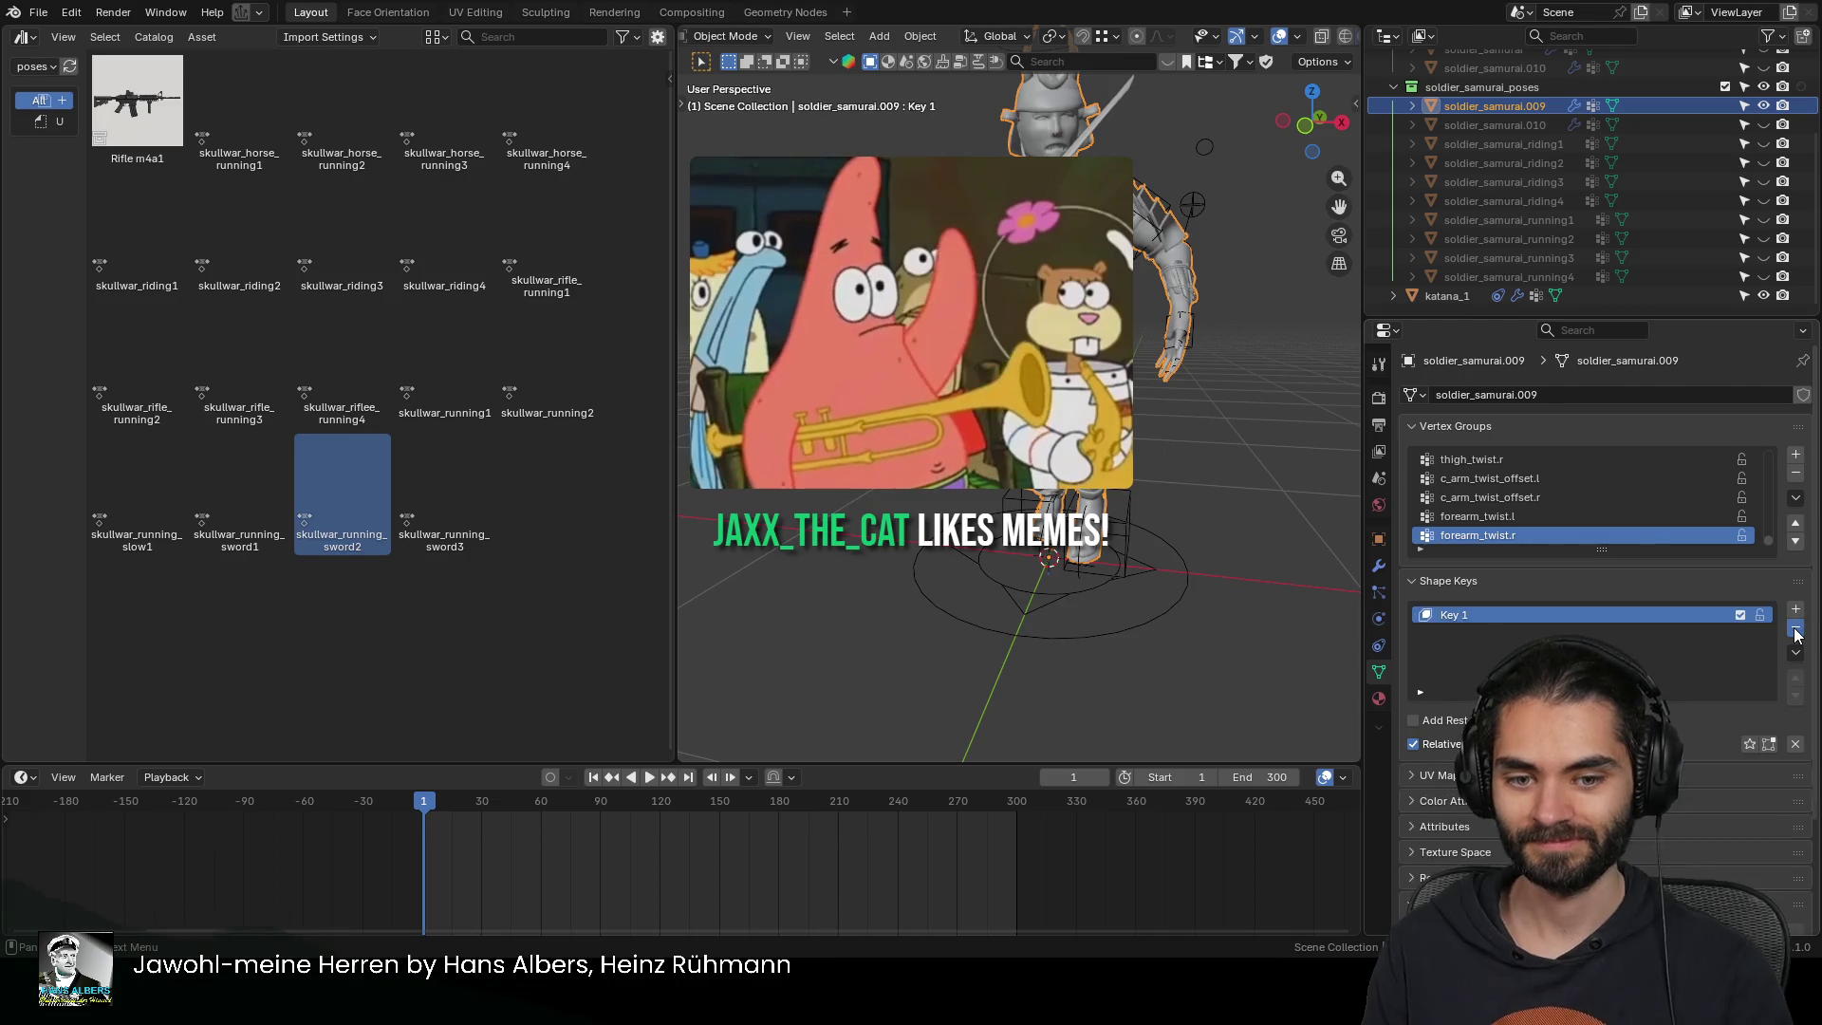
click(1379, 566)
key(ctrl+a)
Duplicate the katana in place and add the samurai mesh to the selection
click(1446, 295)
middle_drag(1044, 379, 1116, 198)
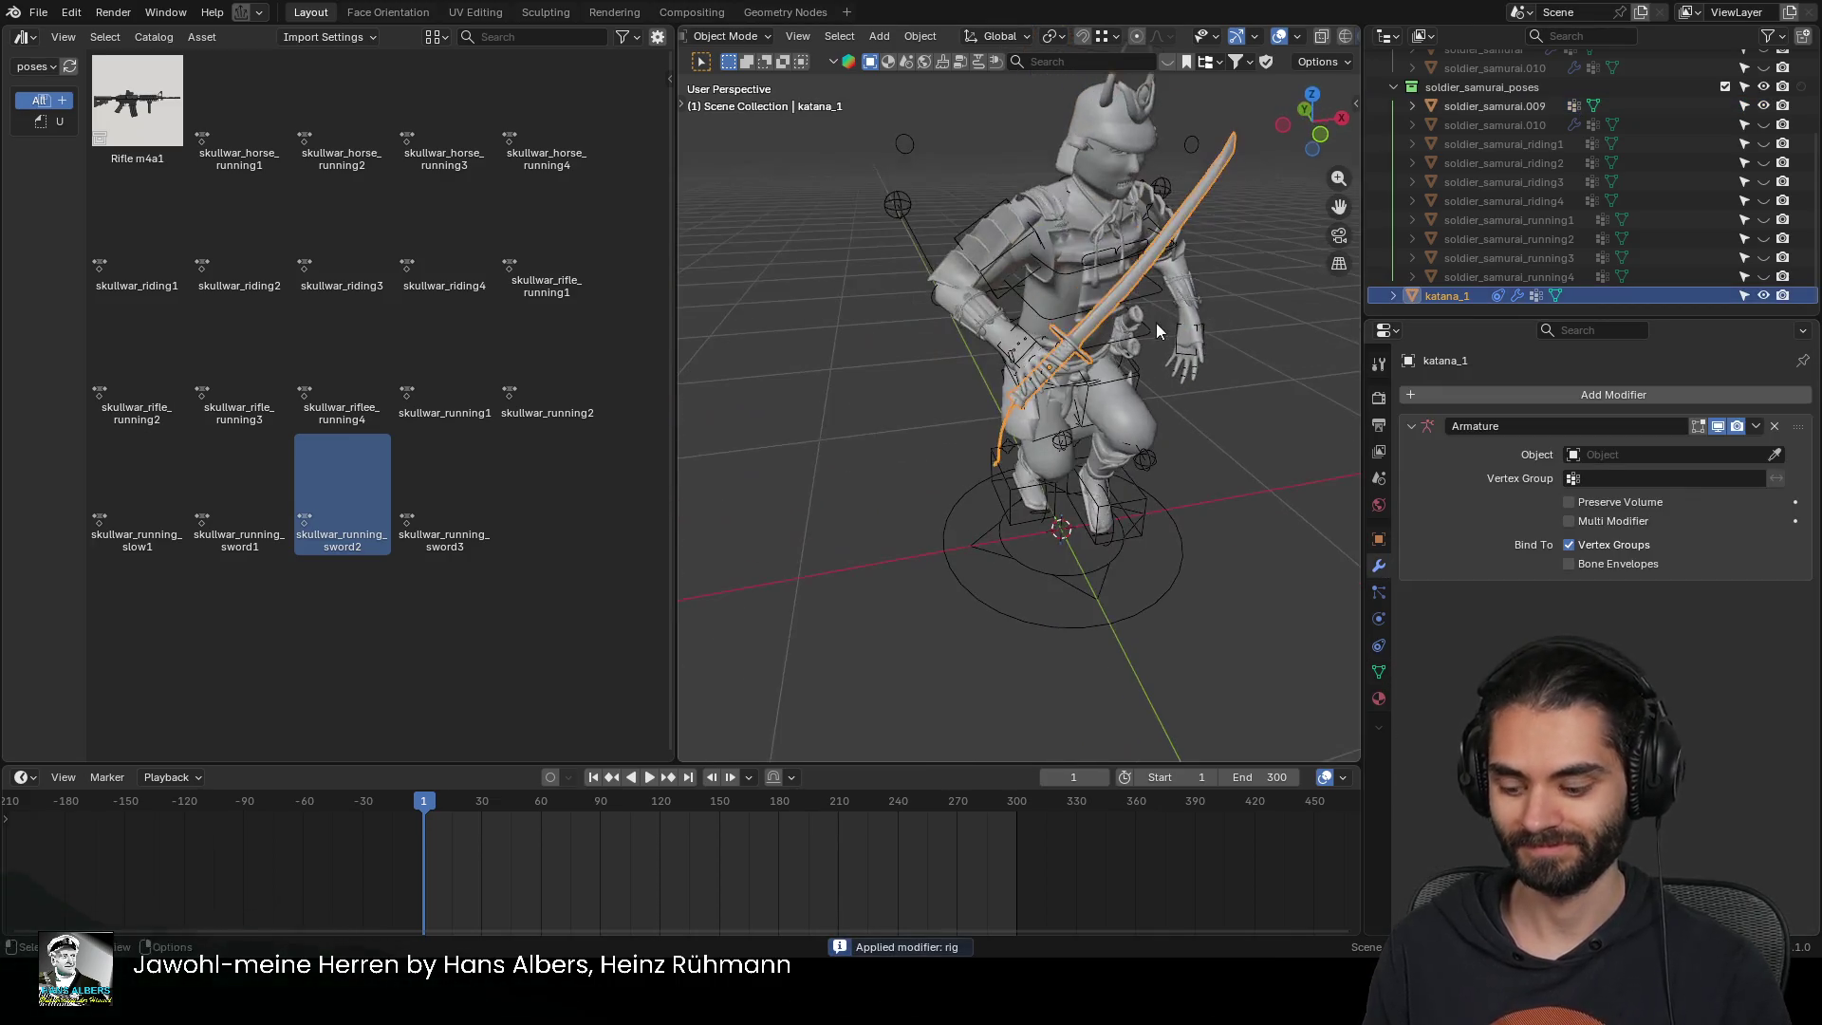
key(shift+d)
key(Escape)
shift+click(1116, 198)
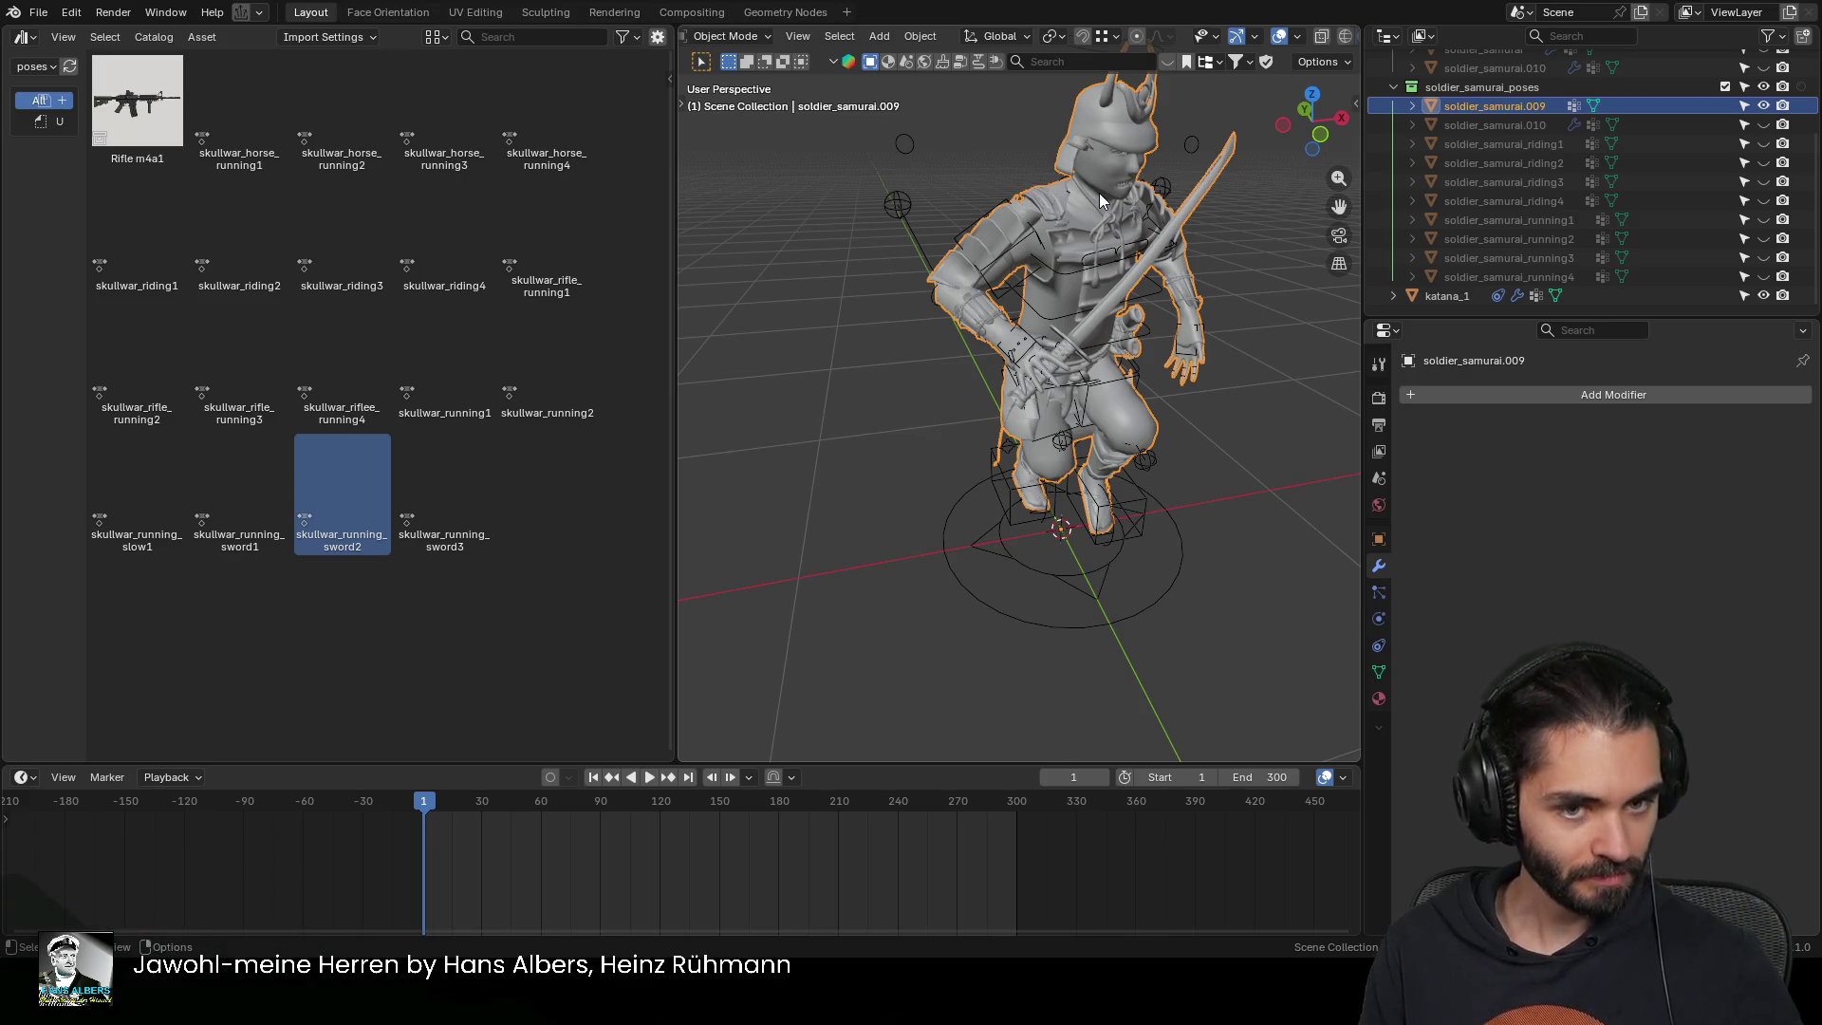
Rename the mesh soldier_samurai_running5, hide it, and select the rig
double_click(1503, 276)
text(_running4)
key(Return)
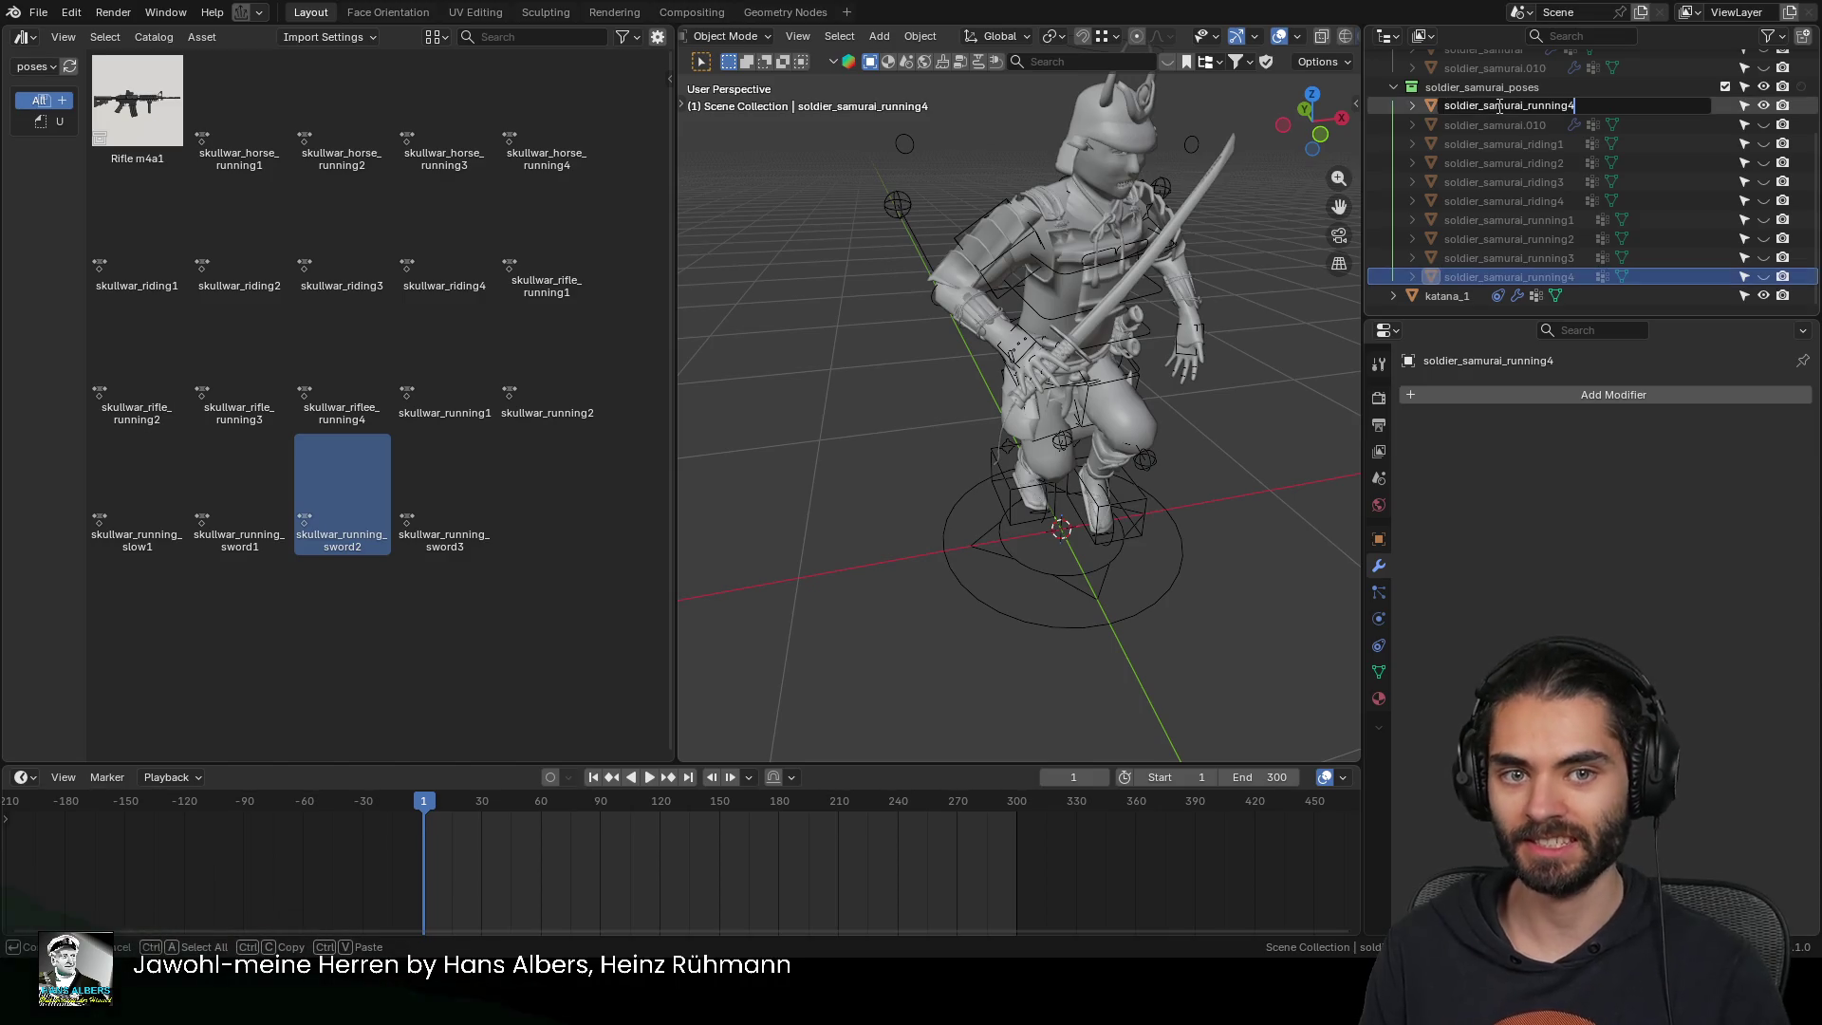
key(Return)
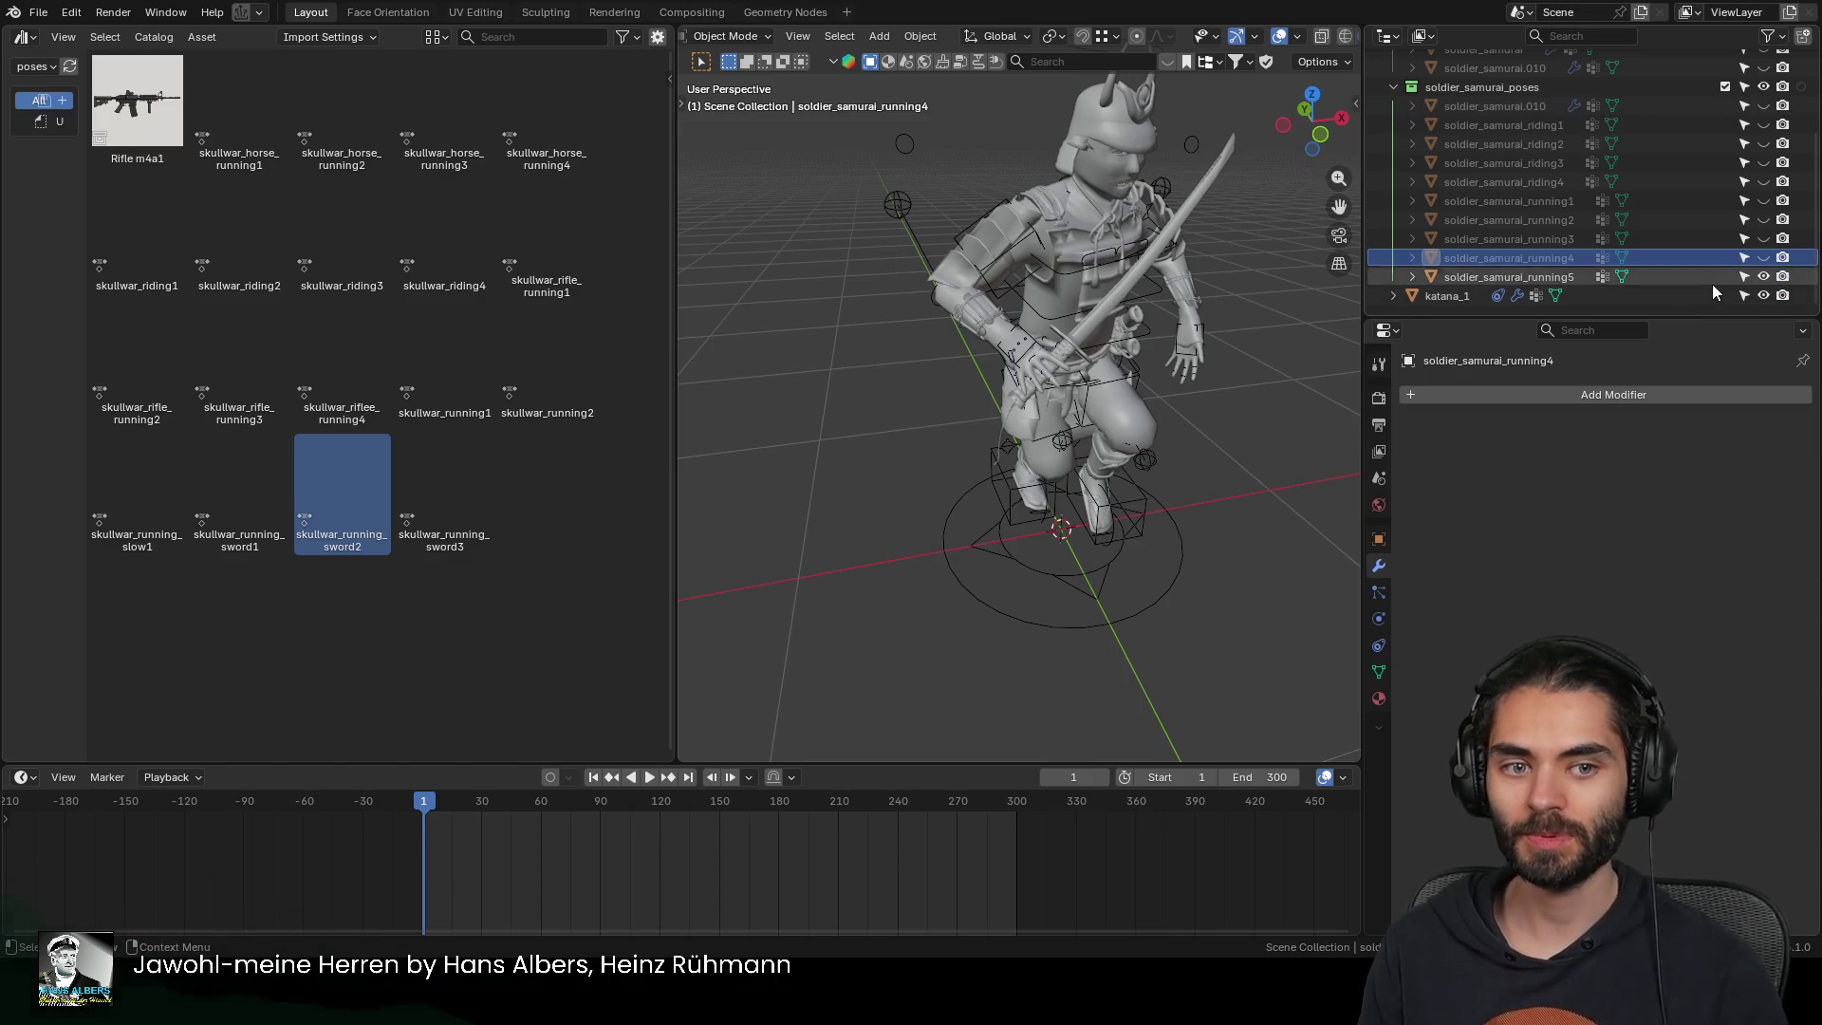
click(1763, 277)
click(1086, 402)
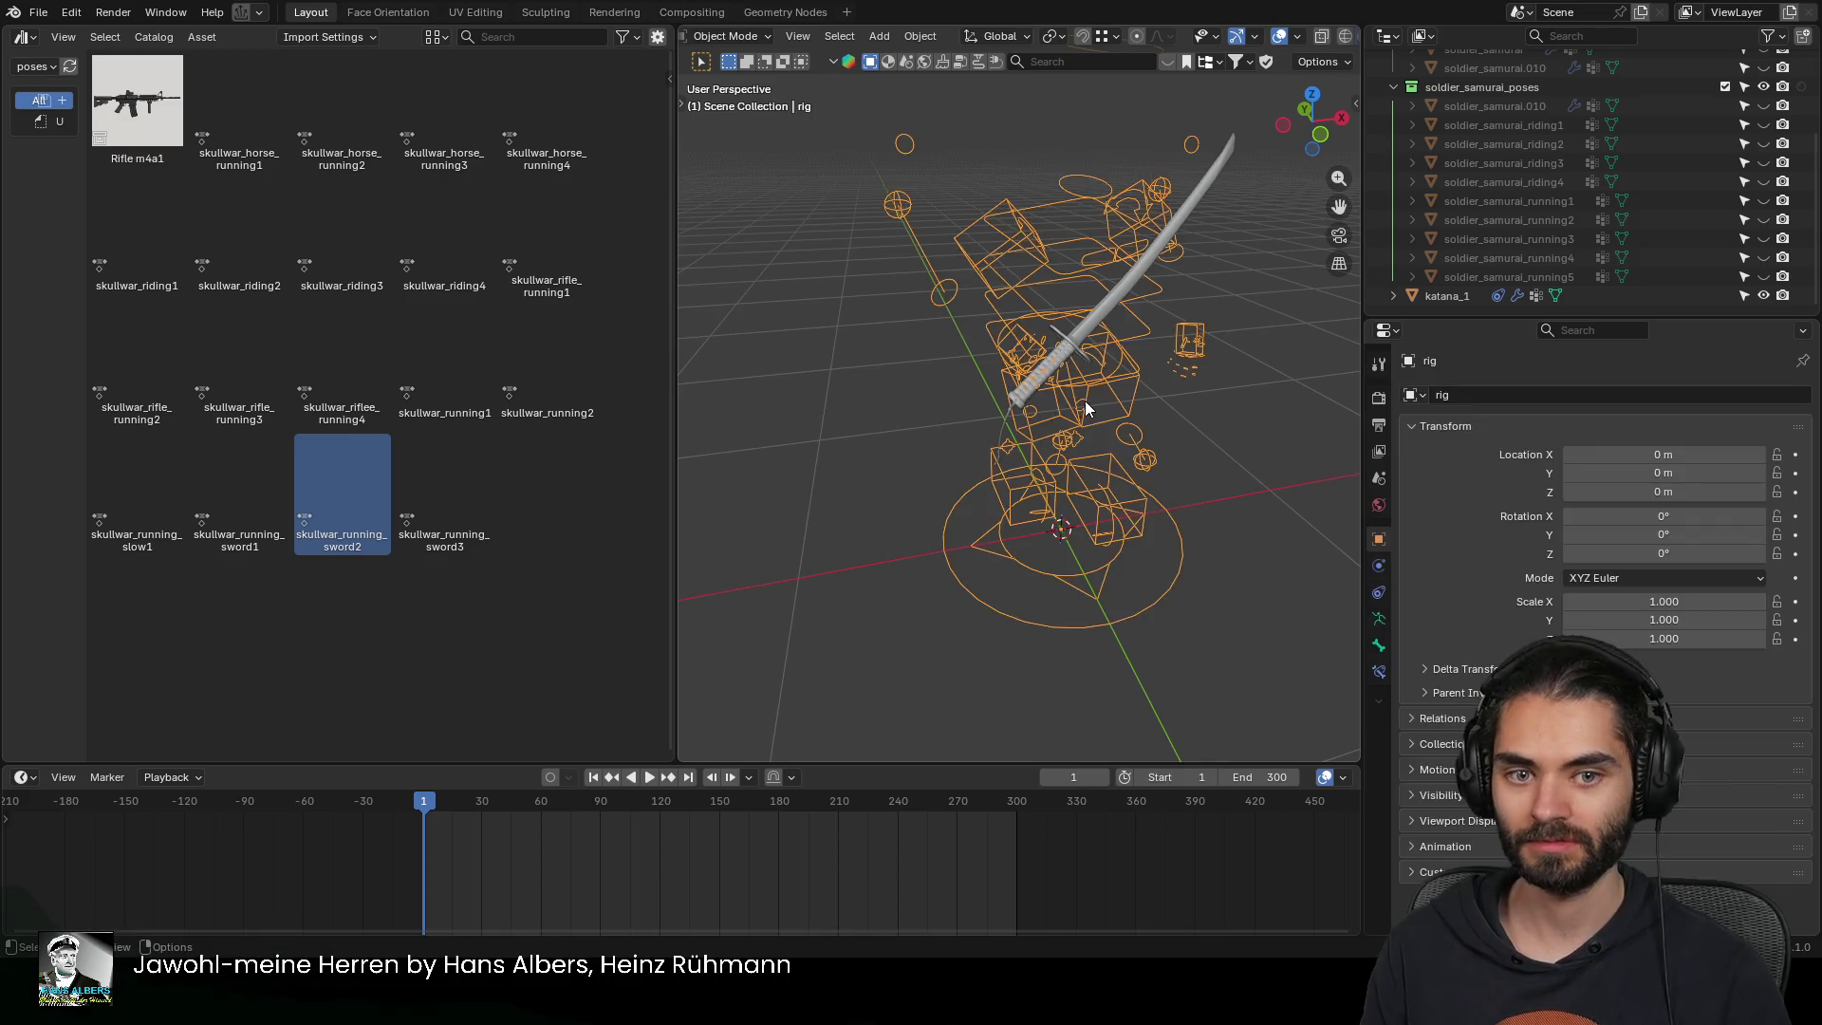
Unhide soldier_samurai.010 in the Outliner and switch the rig into Pose Mode
middle_drag(1055, 383, 1075, 408)
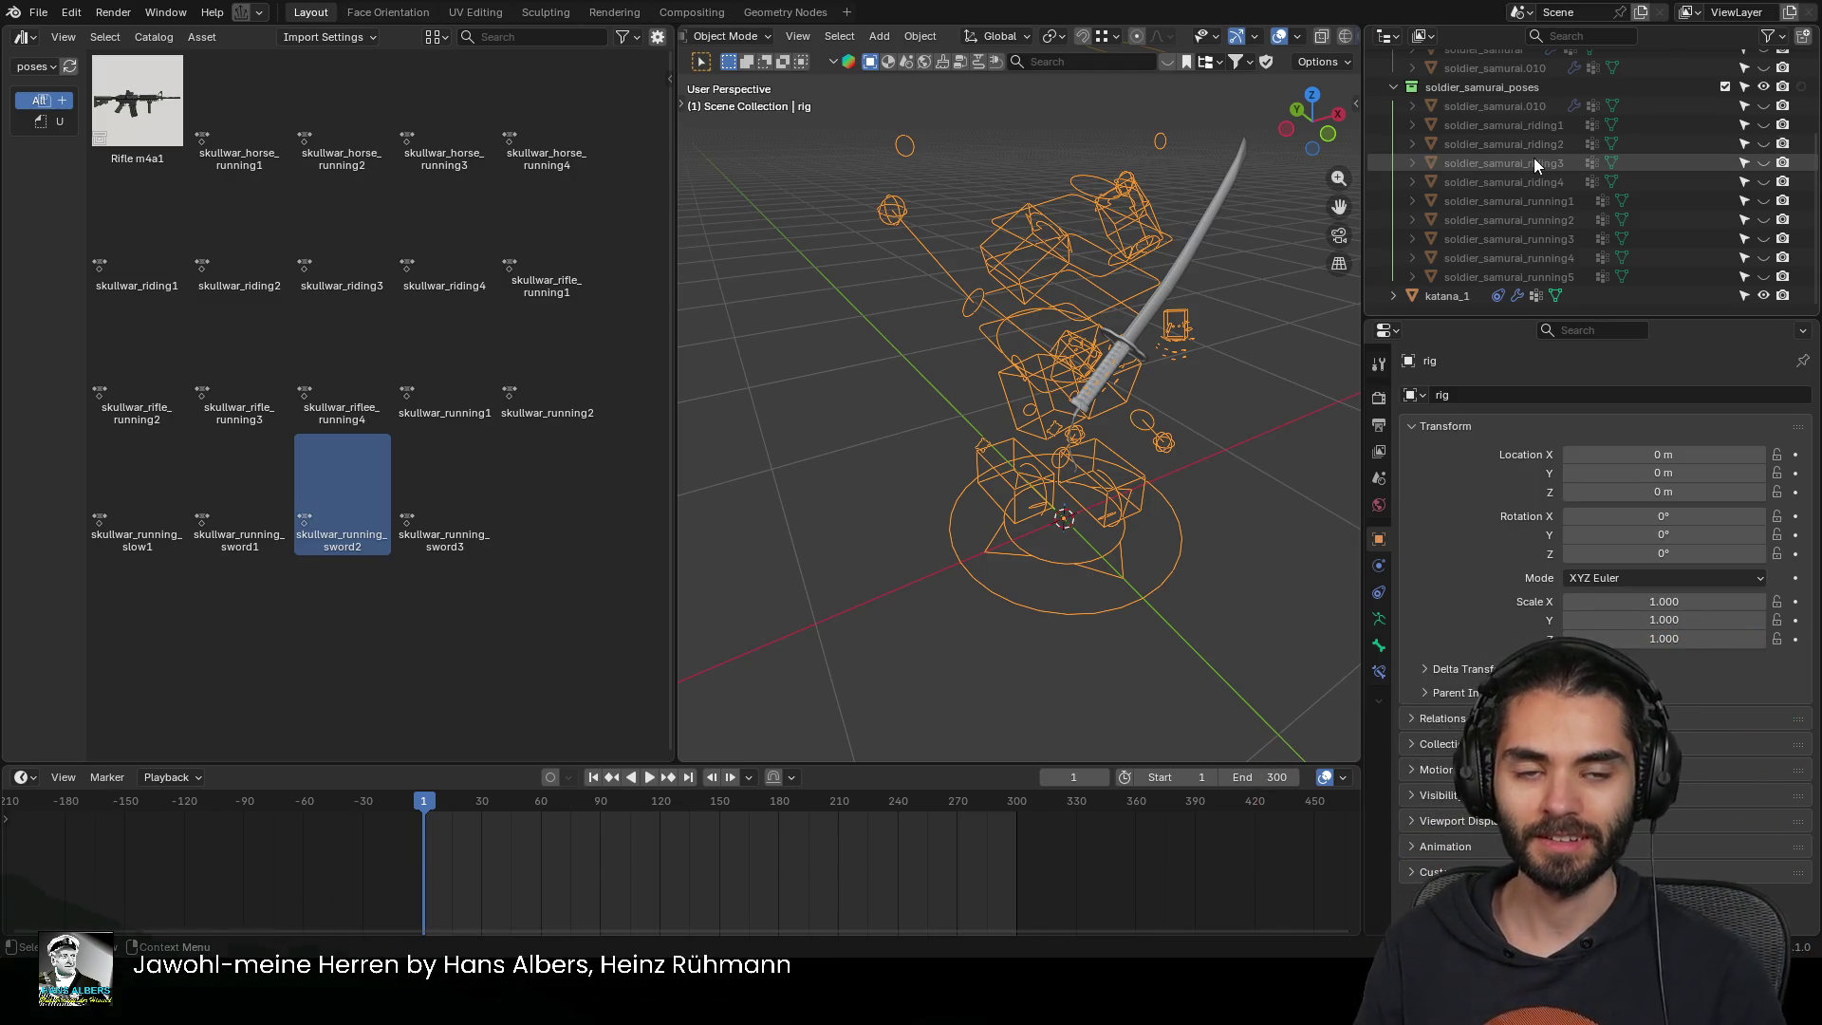
click(1762, 106)
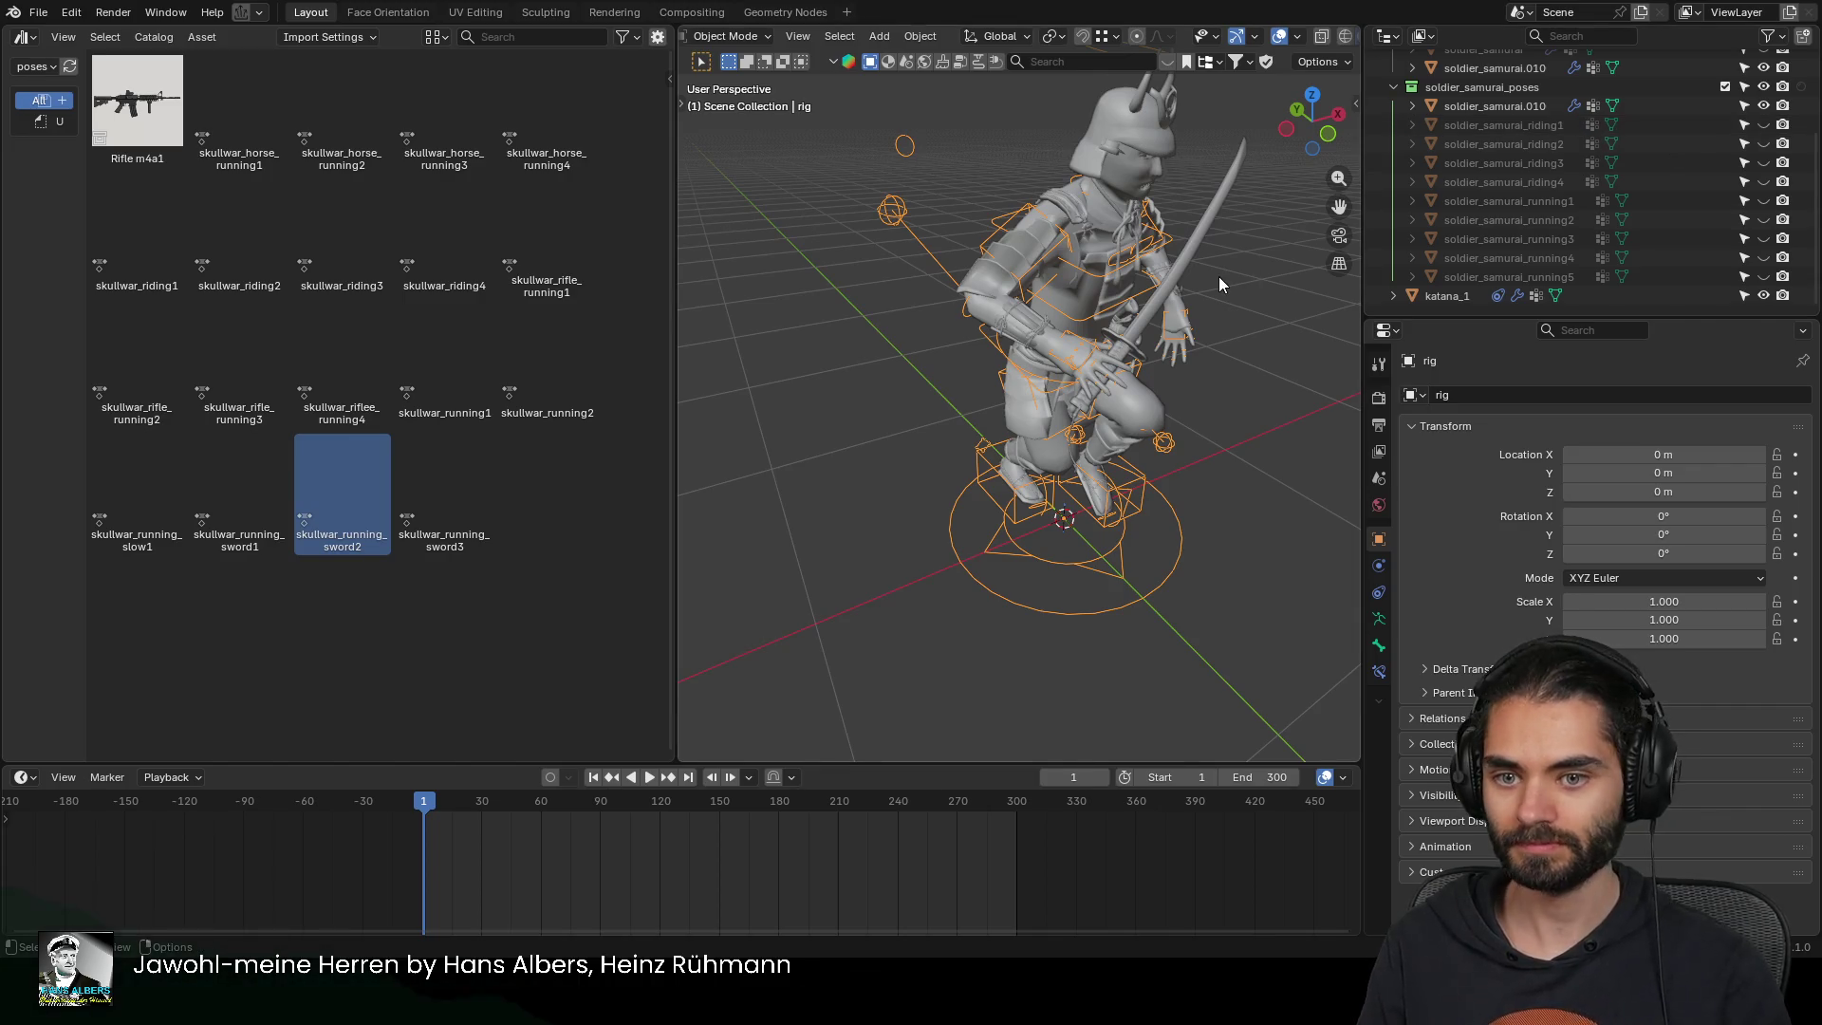
key(ctrl+Tab)
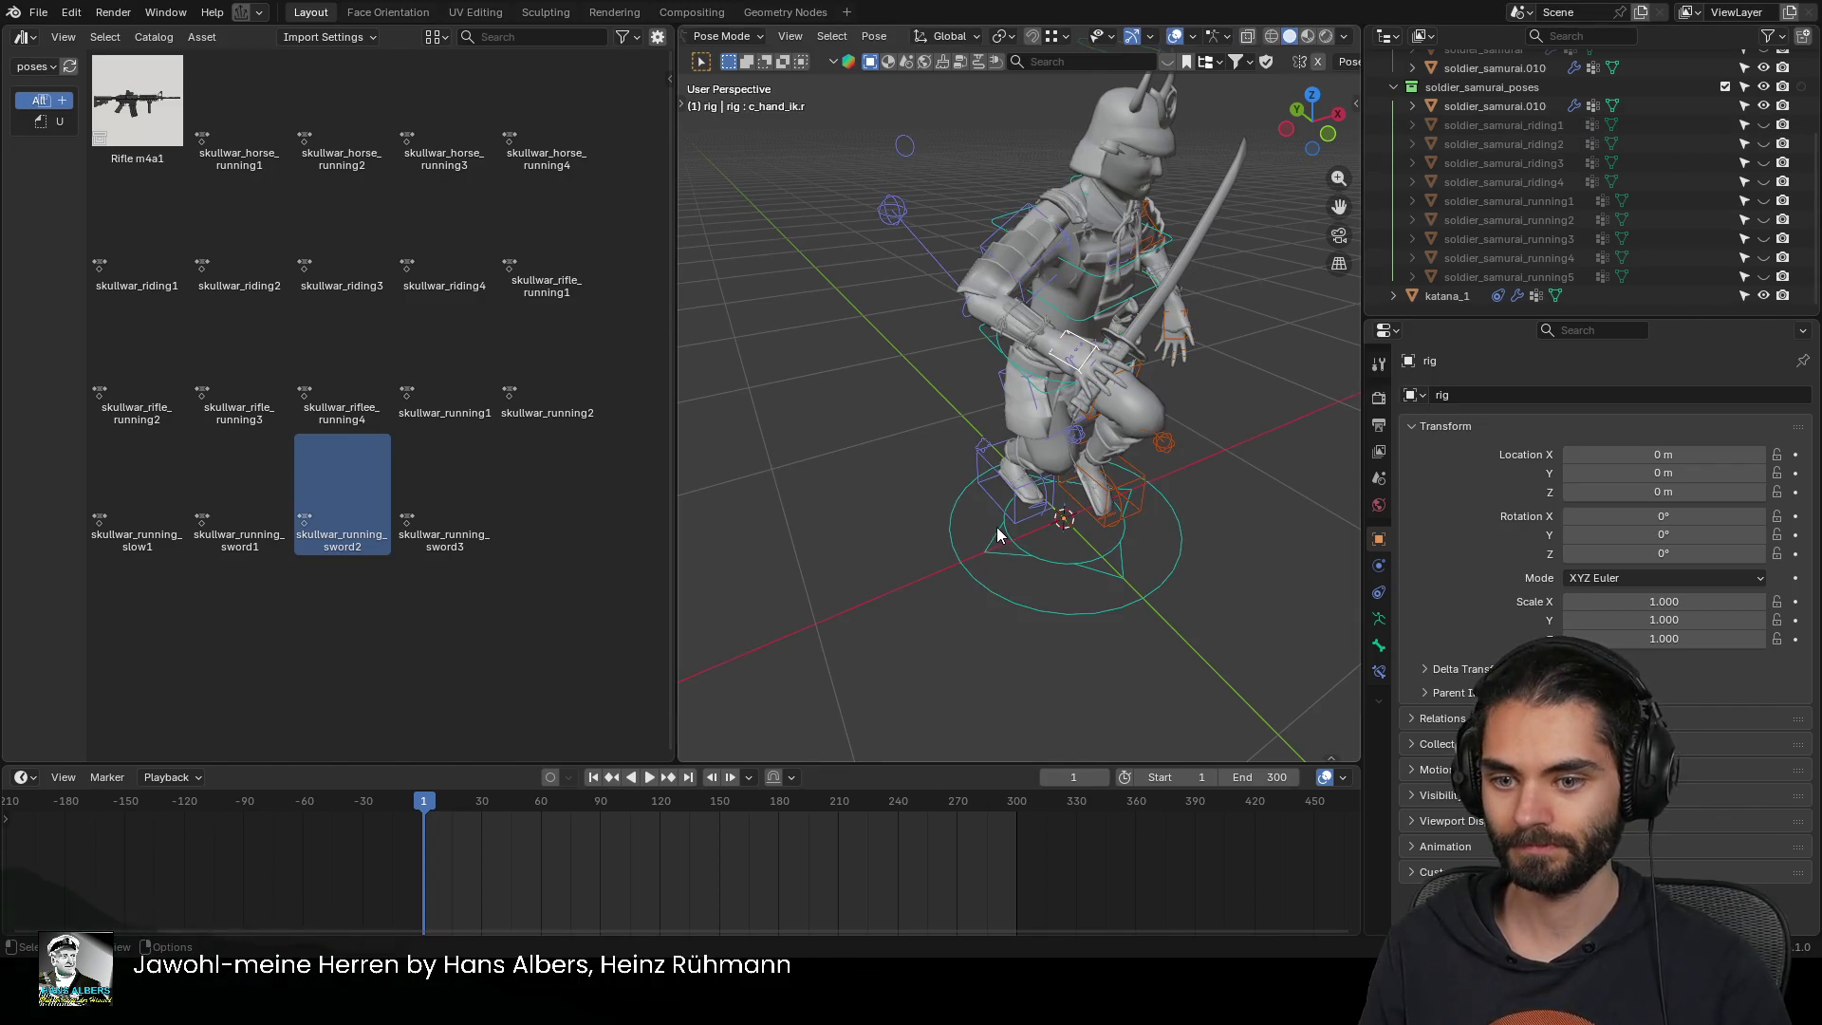
Apply the skullwar_running_sword3 pose and reposition the right hand IK control c_hand_ik.r
double_click(468, 495)
mouse_move(851, 406)
middle_down()
mouse_move(834, 348)
mouse_move(1121, 332)
mouse_move(1025, 332)
middle_up()
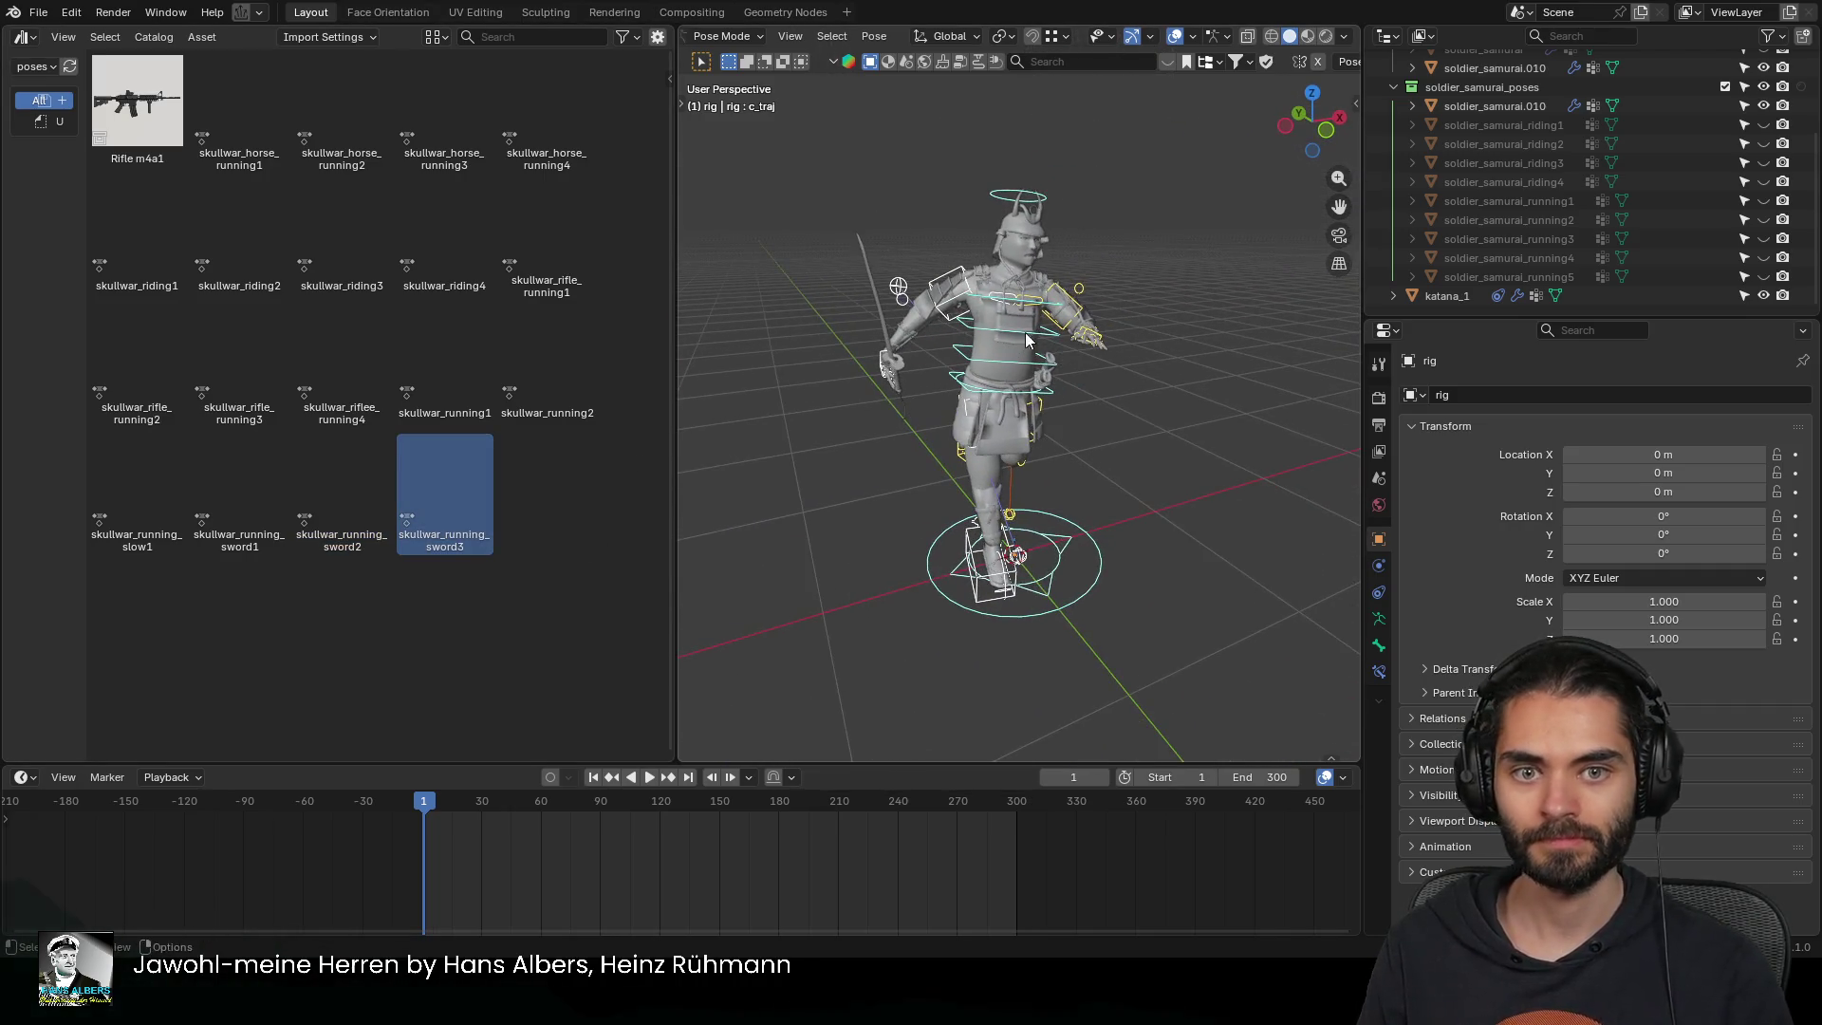
mouse_move(1161, 310)
middle_down()
mouse_move(1143, 368)
mouse_move(1207, 365)
mouse_move(989, 395)
middle_up()
scroll(988, 395, up, 3)
click(808, 357)
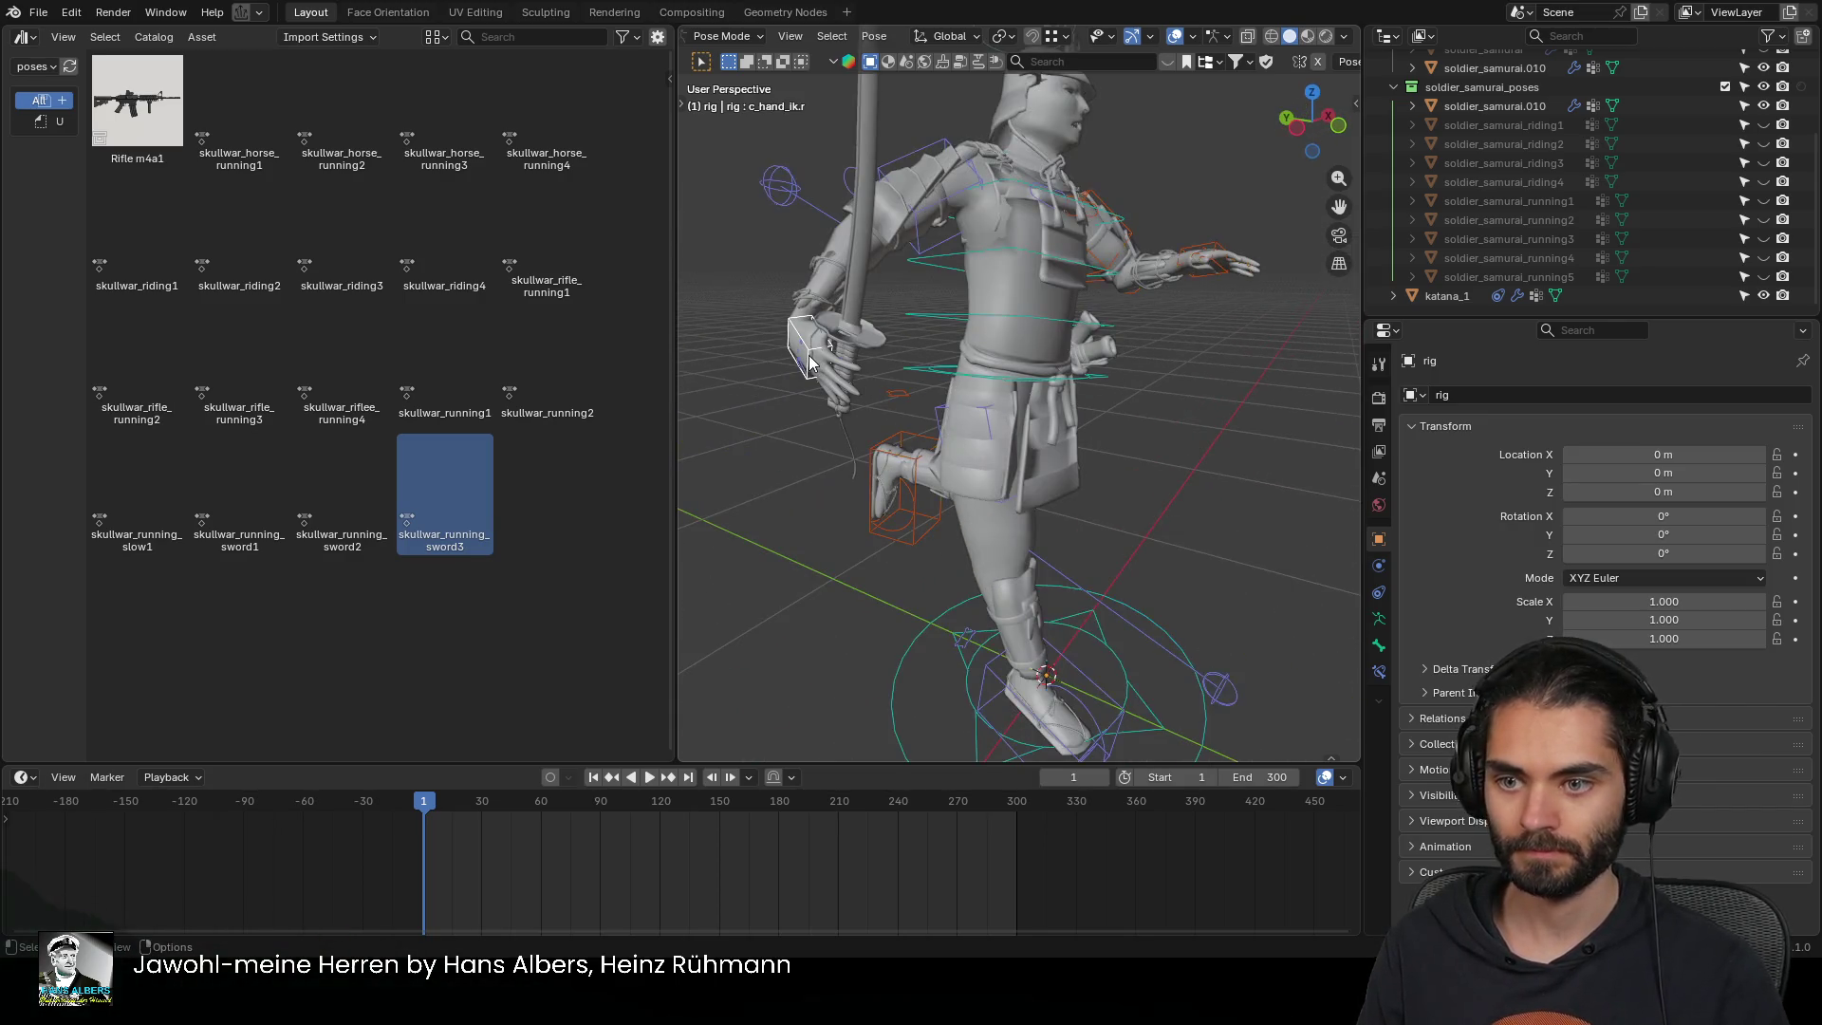
key(g)
click(840, 356)
Move the left arm pole control c_arms_pole.l twice to reshape the elbow
mouse_move(1066, 322)
middle_down()
mouse_move(989, 315)
mouse_move(964, 336)
middle_up()
scroll(1020, 356, up, 1)
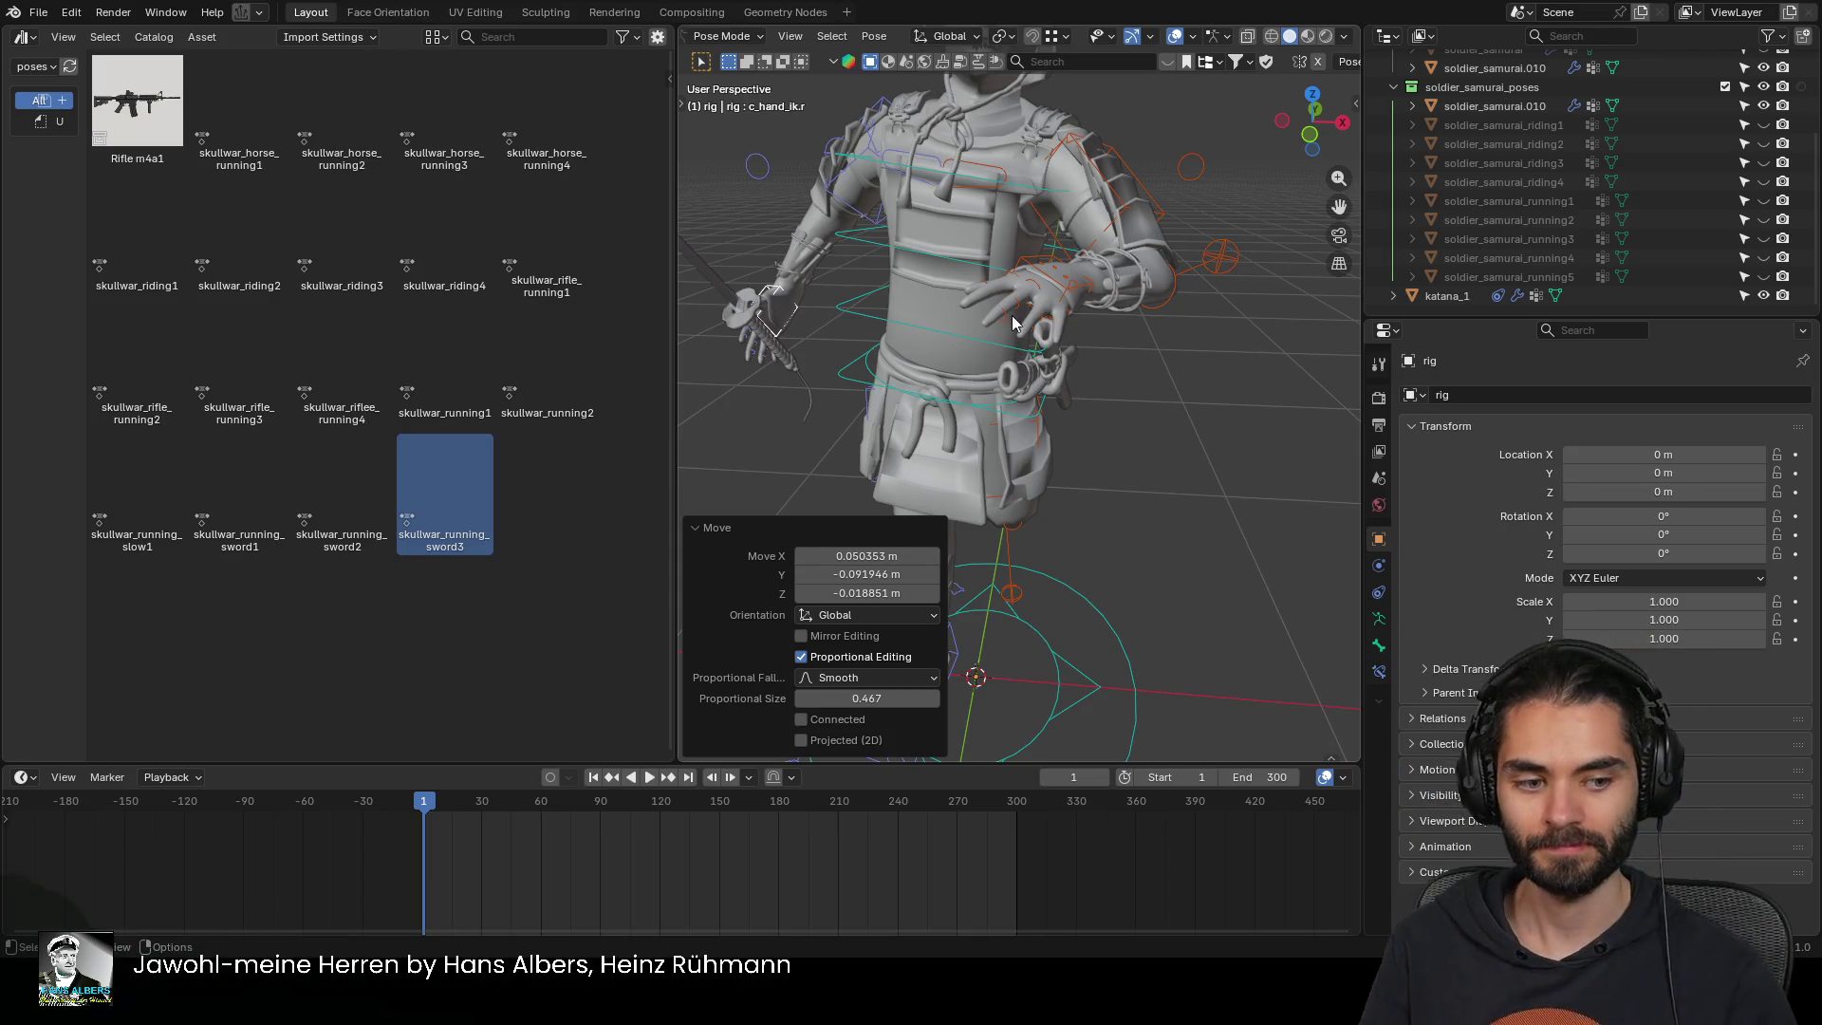
mouse_move(1077, 302)
middle_down()
mouse_move(934, 296)
mouse_move(1147, 298)
mouse_move(1175, 357)
mouse_move(1204, 340)
mouse_move(1129, 338)
mouse_move(1142, 305)
mouse_move(1152, 355)
mouse_move(1079, 281)
middle_up()
click(1237, 304)
key(g)
click(1156, 385)
key(g)
click(1125, 368)
scroll(1189, 317, up, 3)
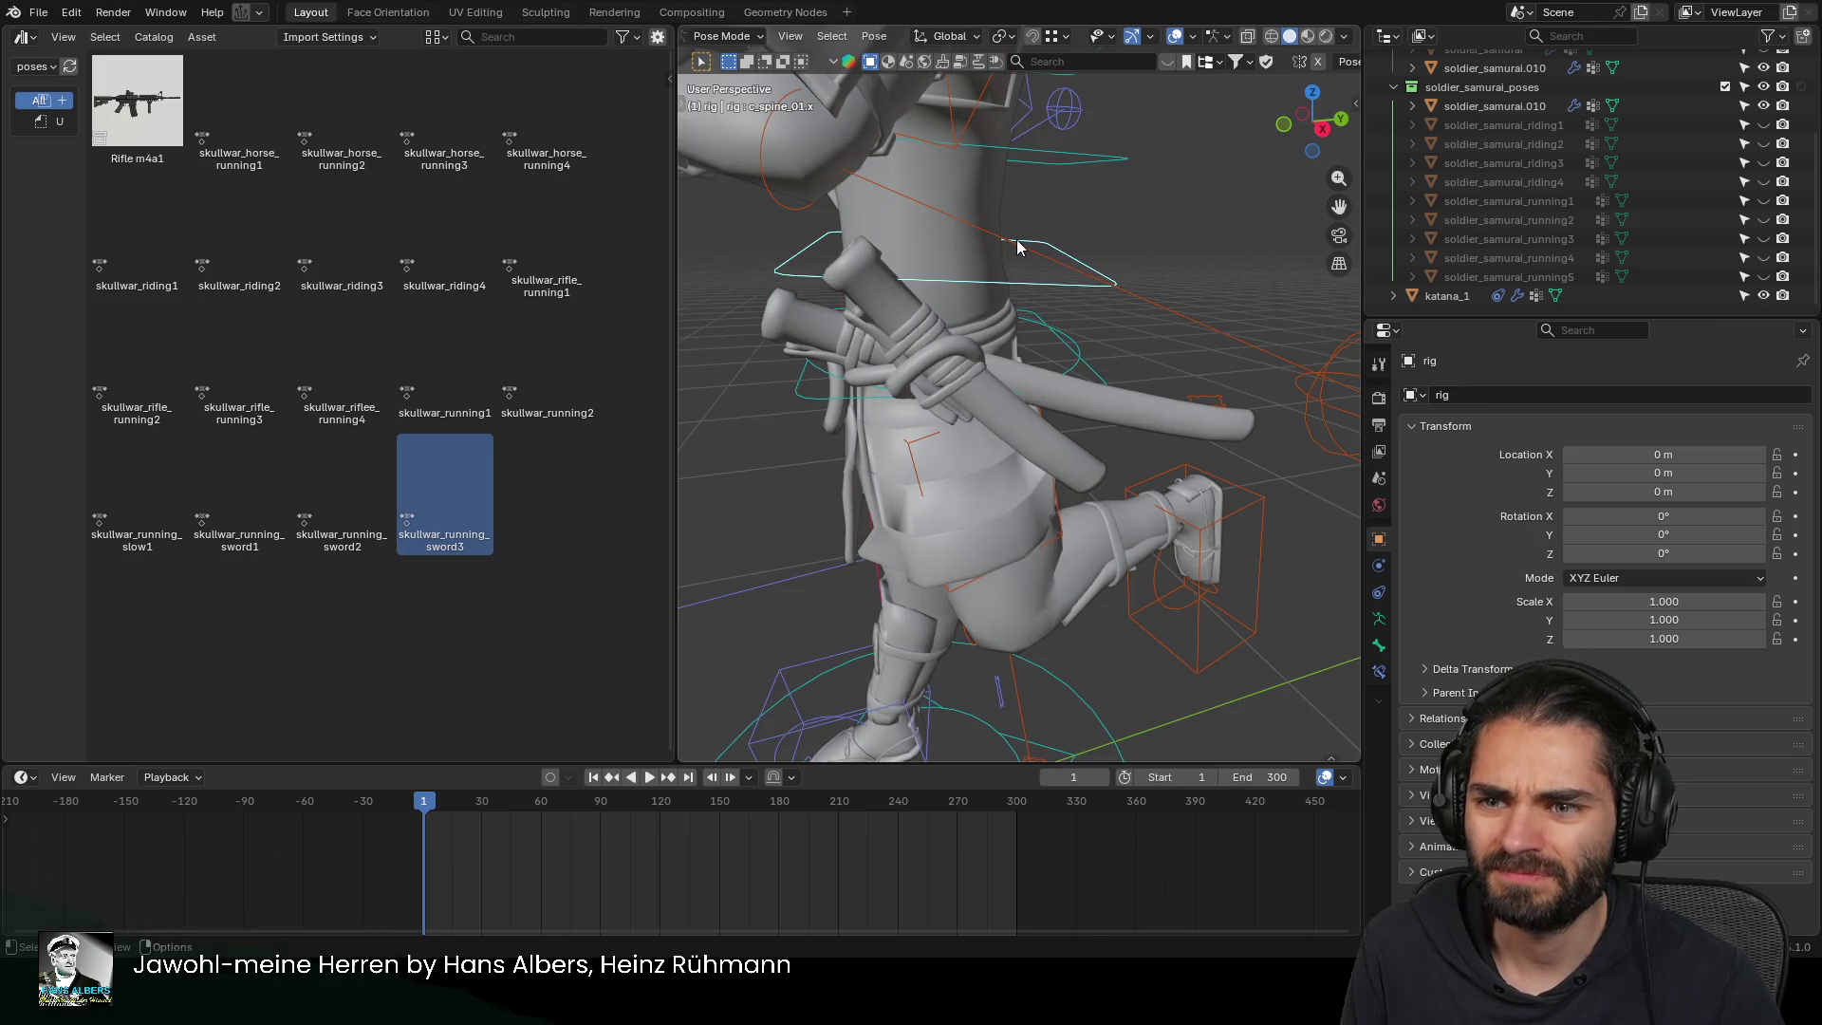
click(1313, 389)
Orbit around the samurai, using undo and redo to compare the rest pose with the new pose
mouse_move(1313, 389)
middle_down()
mouse_move(1212, 347)
mouse_move(1068, 368)
mouse_move(1120, 360)
middle_up()
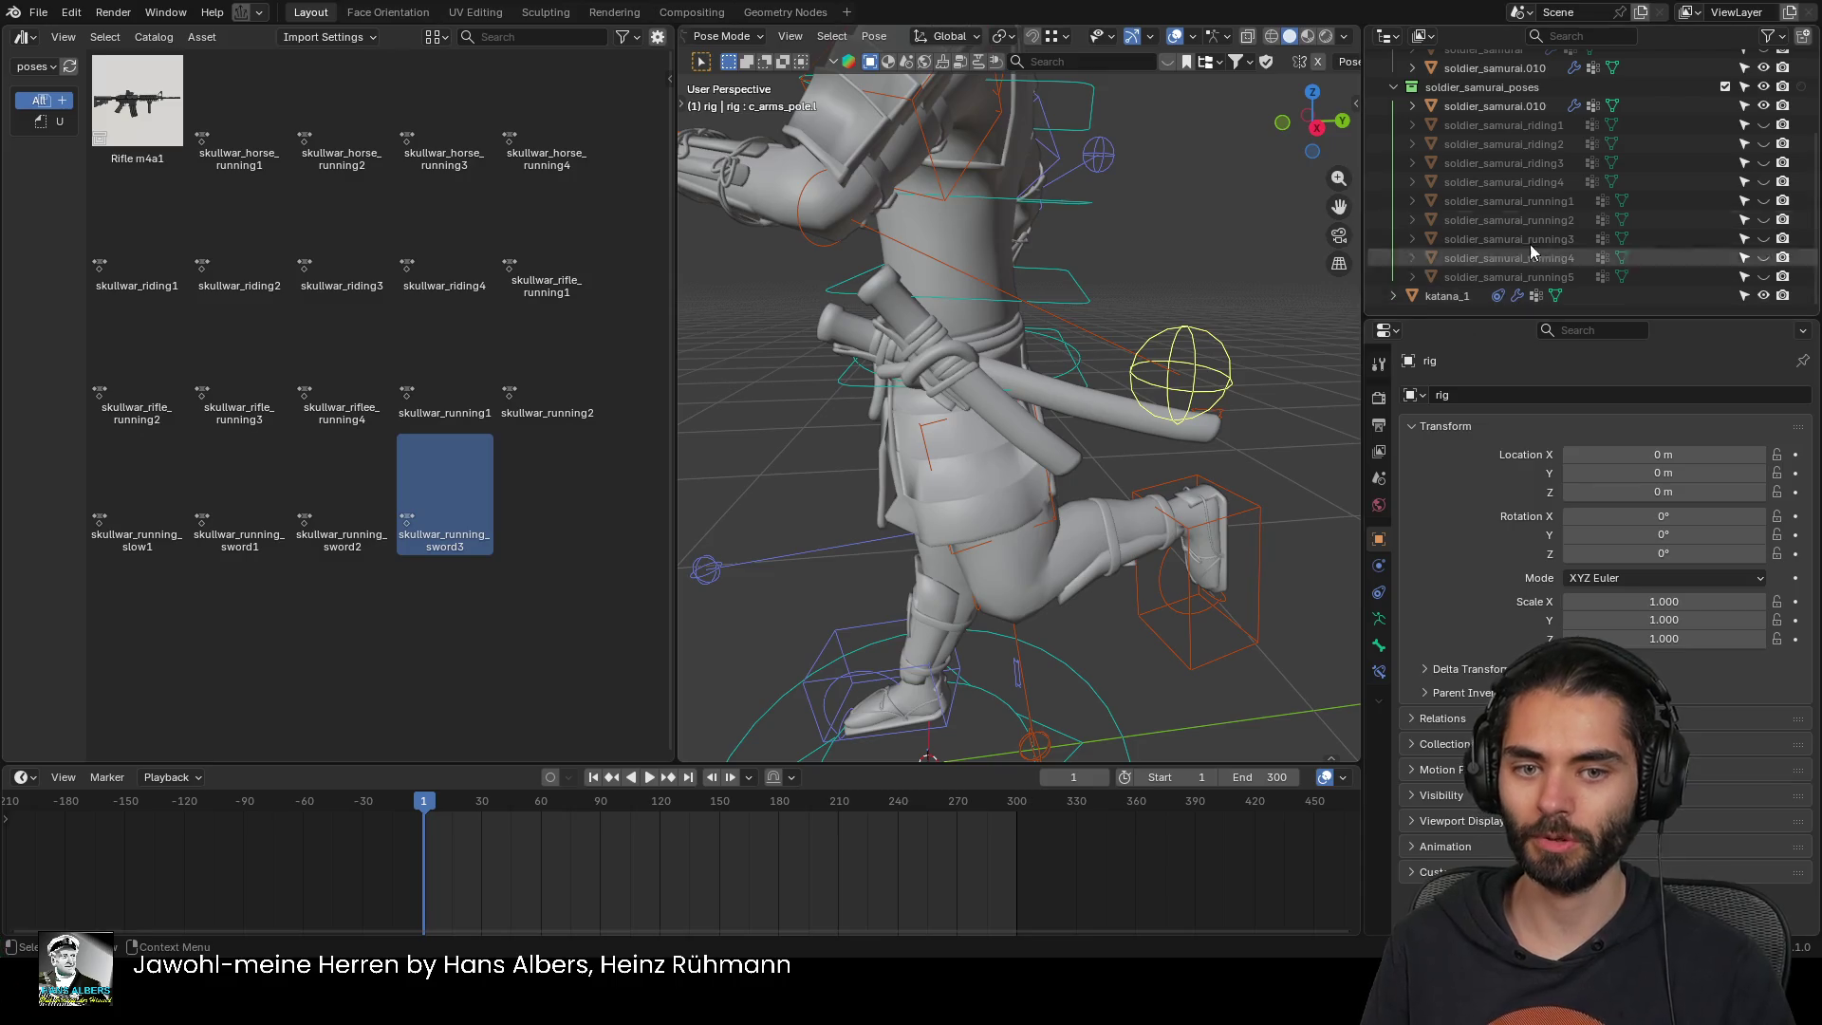
scroll(1234, 313, down, 5)
mouse_move(1224, 323)
middle_down()
mouse_move(1156, 350)
mouse_move(1254, 357)
mouse_move(1148, 376)
mouse_move(1210, 404)
middle_up()
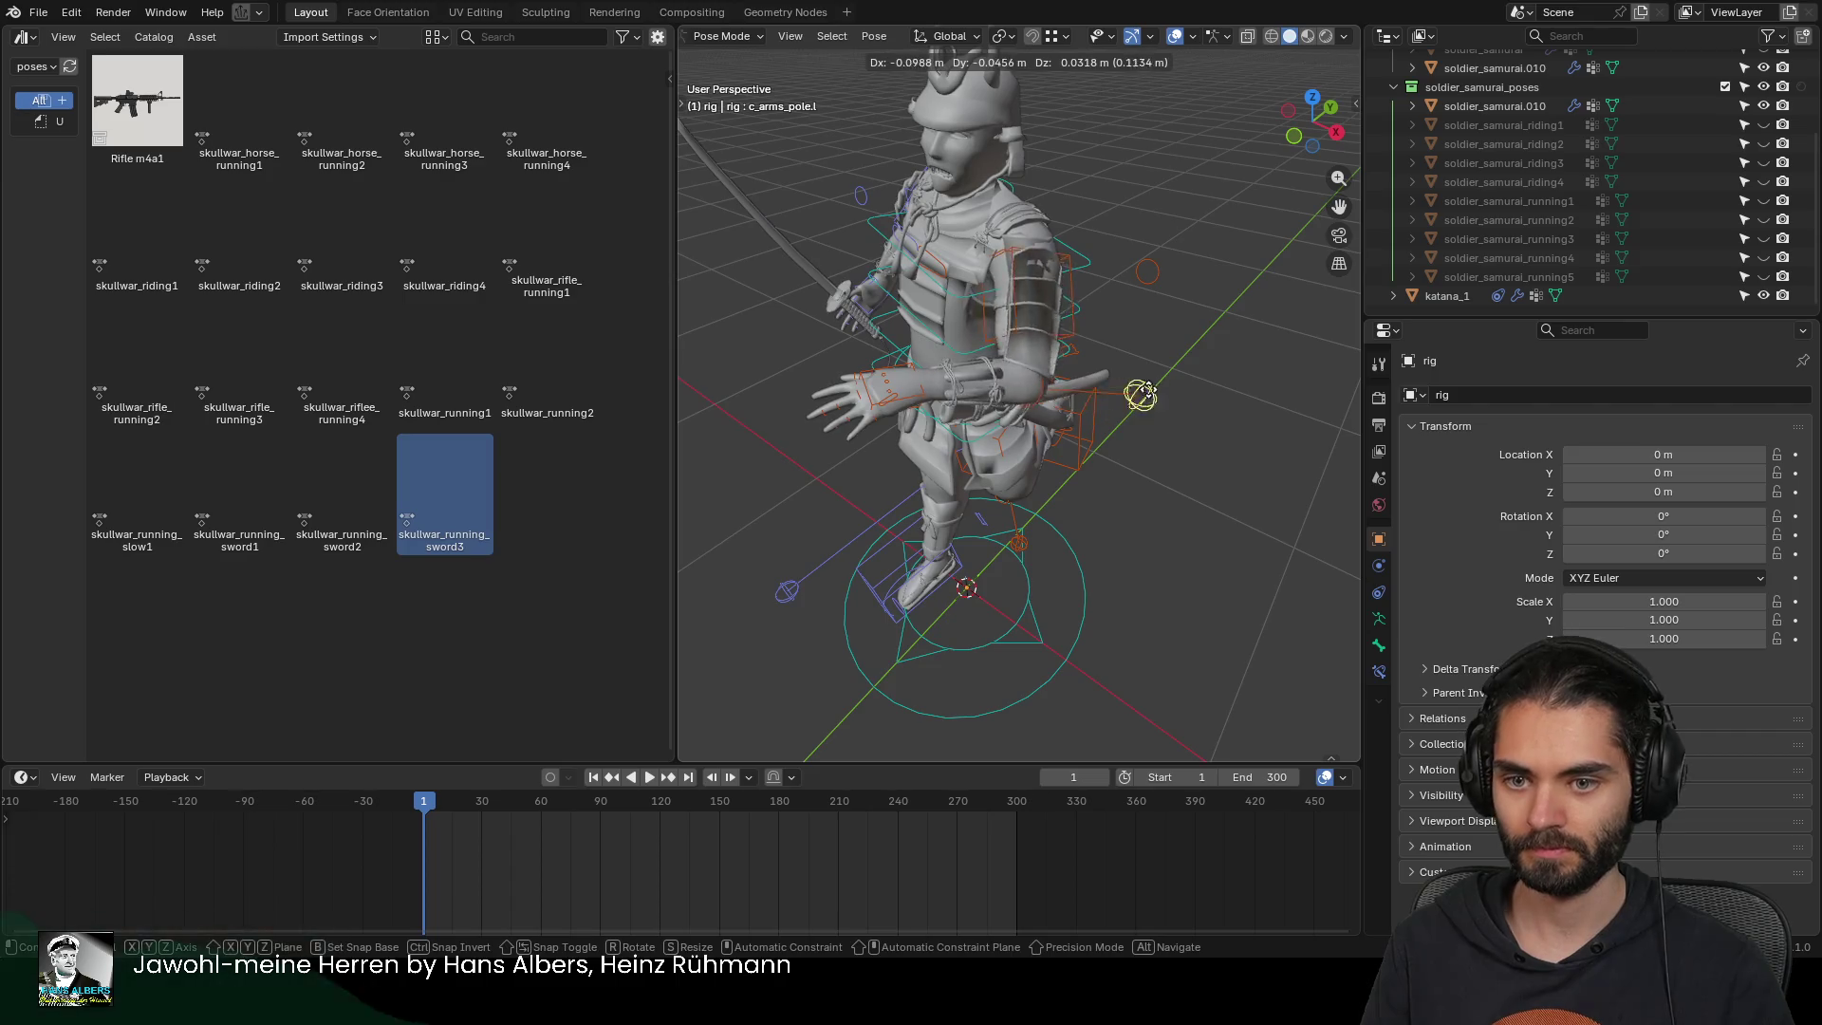
key(ctrl+z)
key(ctrl+shift+z)
scroll(1090, 396, down, 2)
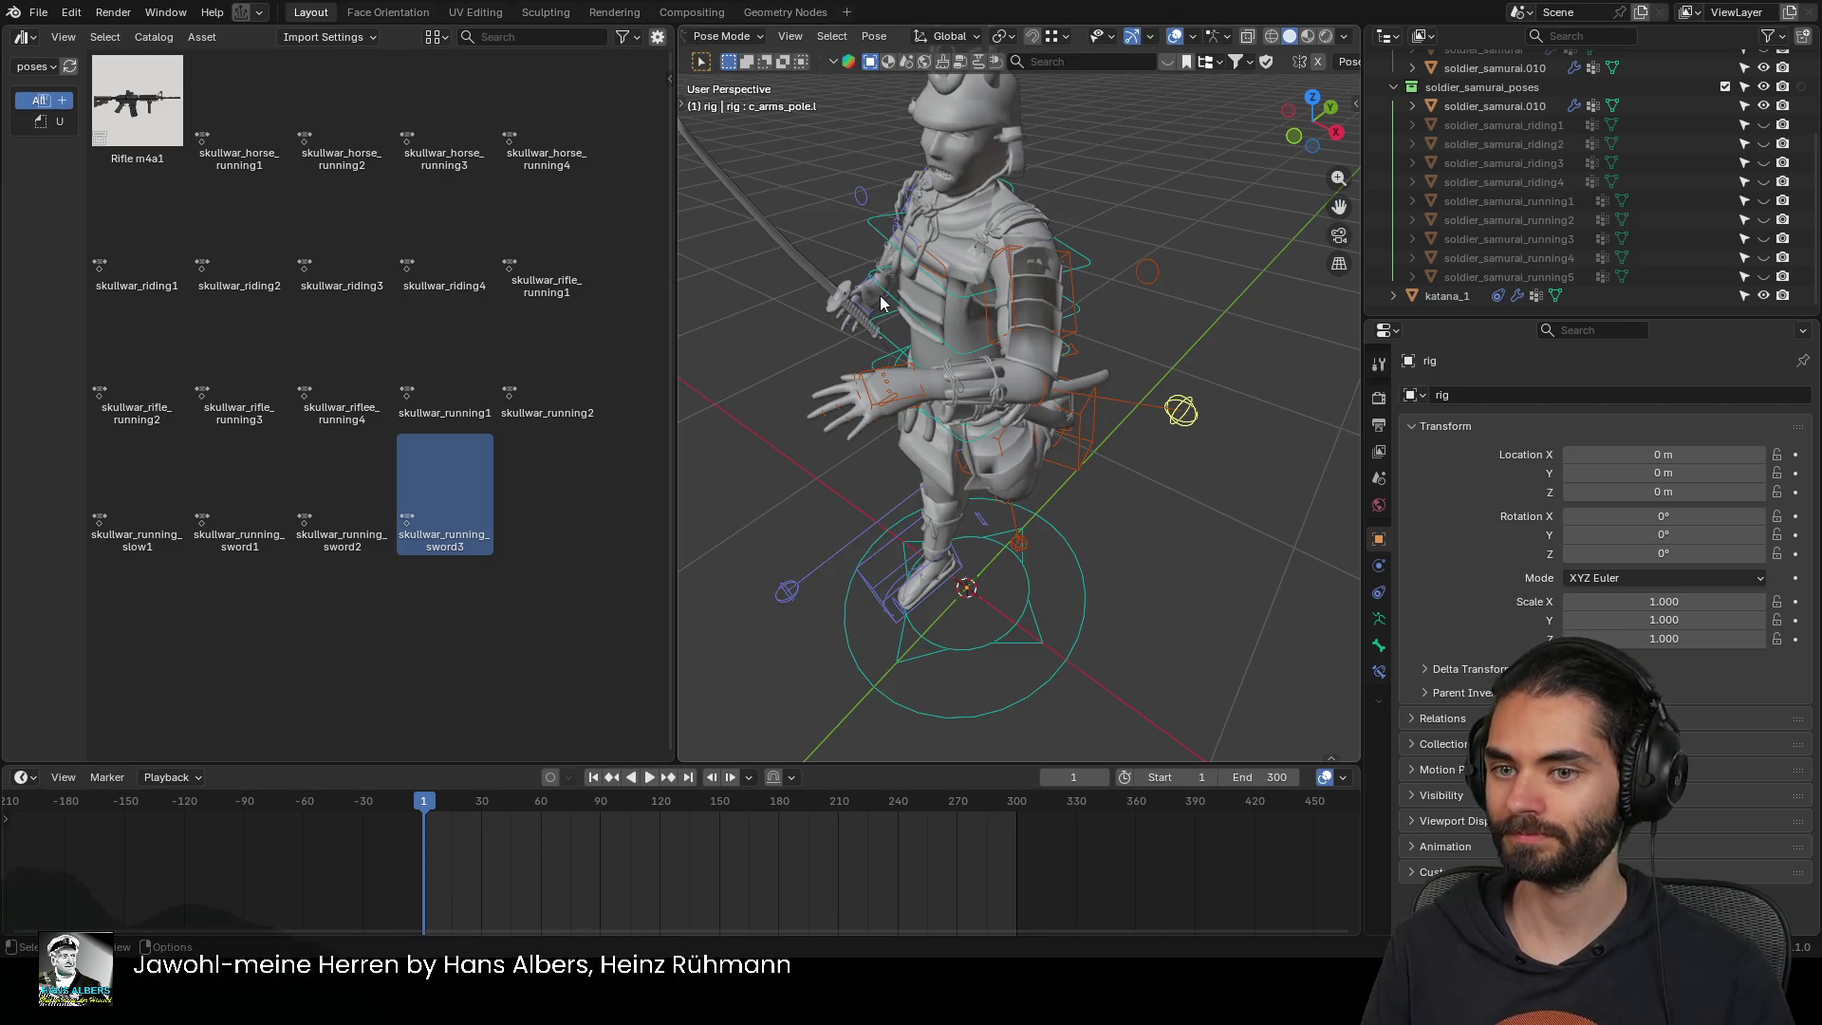
key(ctrl+shift+z)
mouse_move(1044, 361)
middle_down()
mouse_move(997, 328)
mouse_move(1148, 305)
mouse_move(1218, 323)
middle_up()
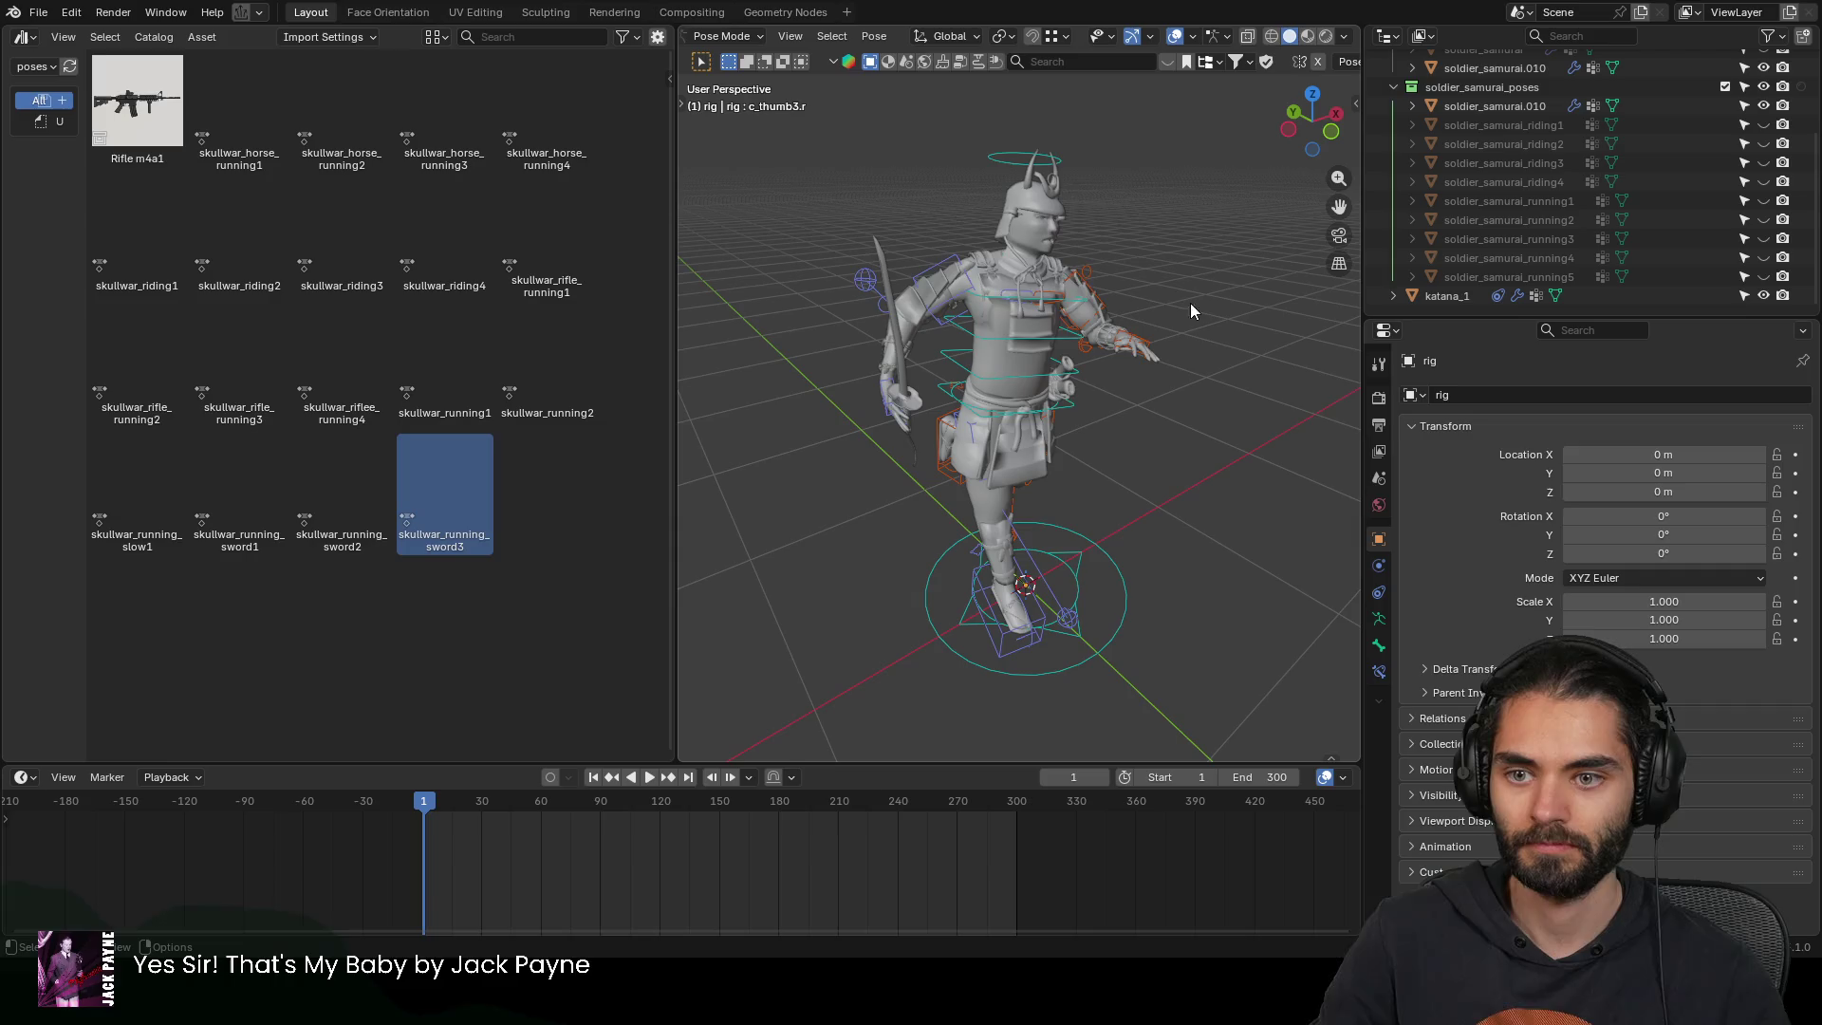
middle_drag(1017, 301, 1098, 318)
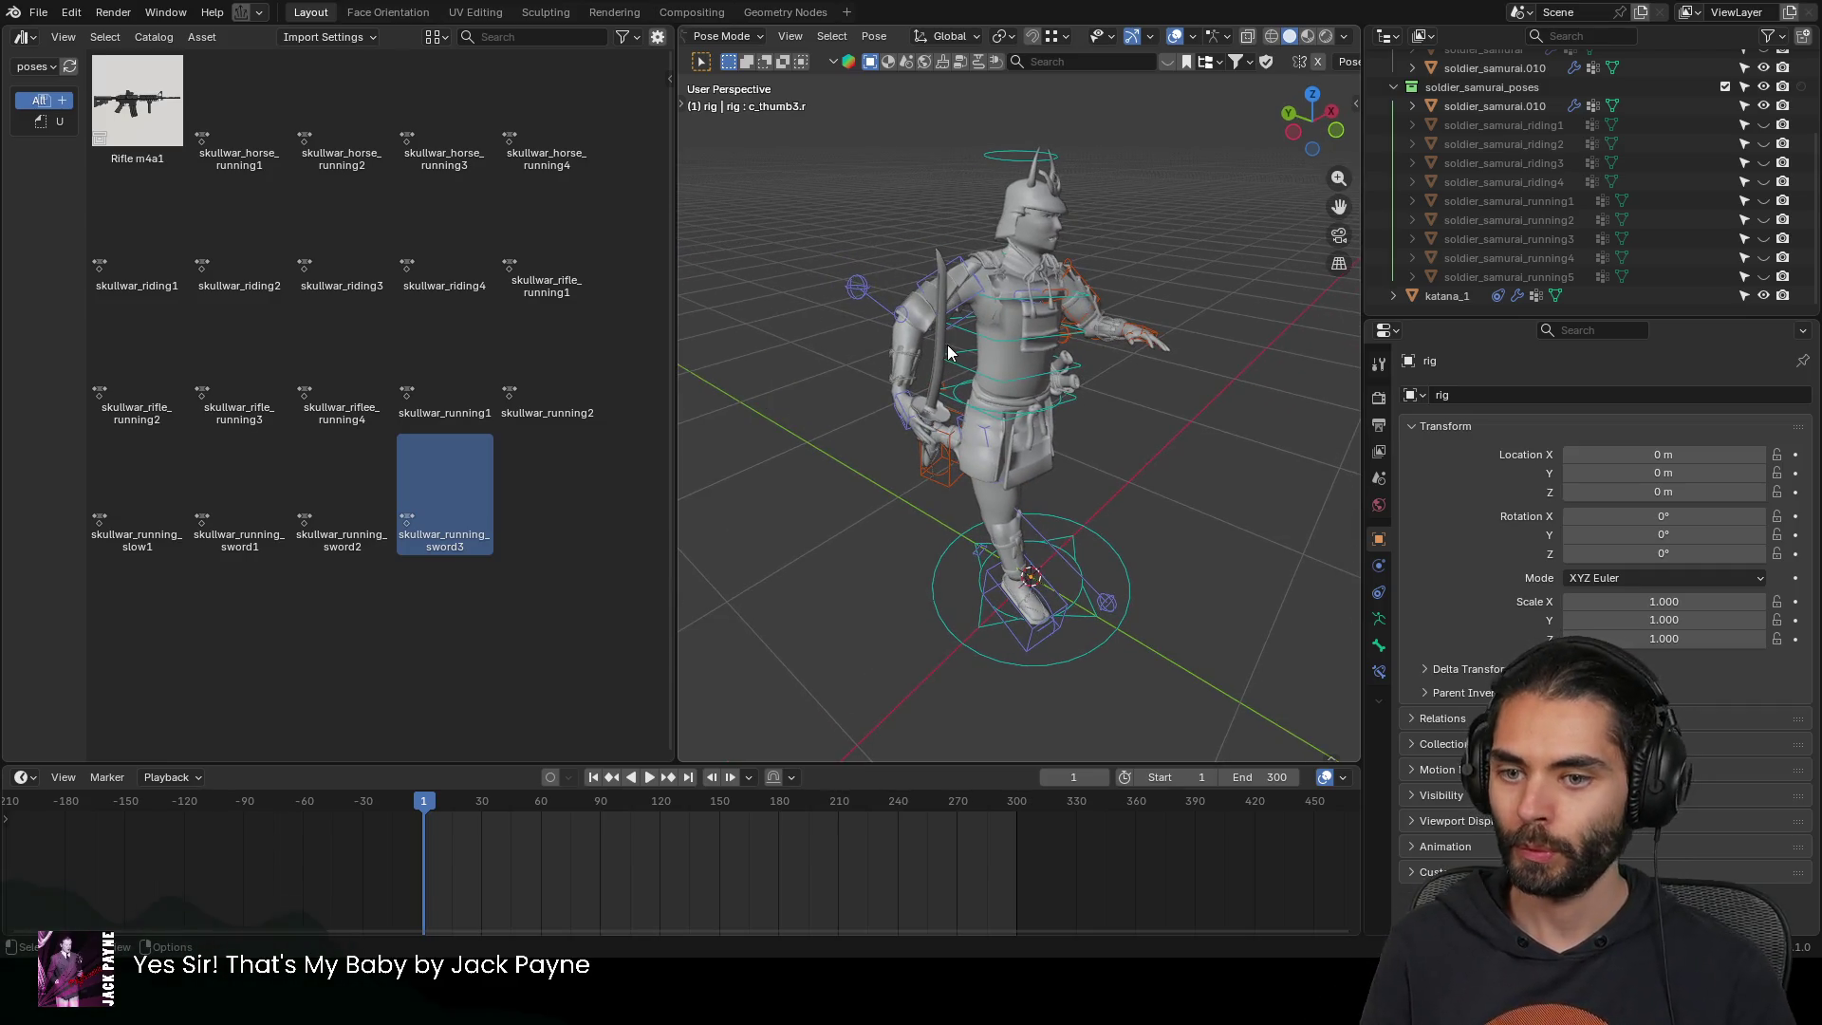
Duplicate the katana in Object Mode and join the copy into soldier_samurai.010
key(ctrl+Tab)
click(942, 345)
key(shift+d)
right_click(1061, 325)
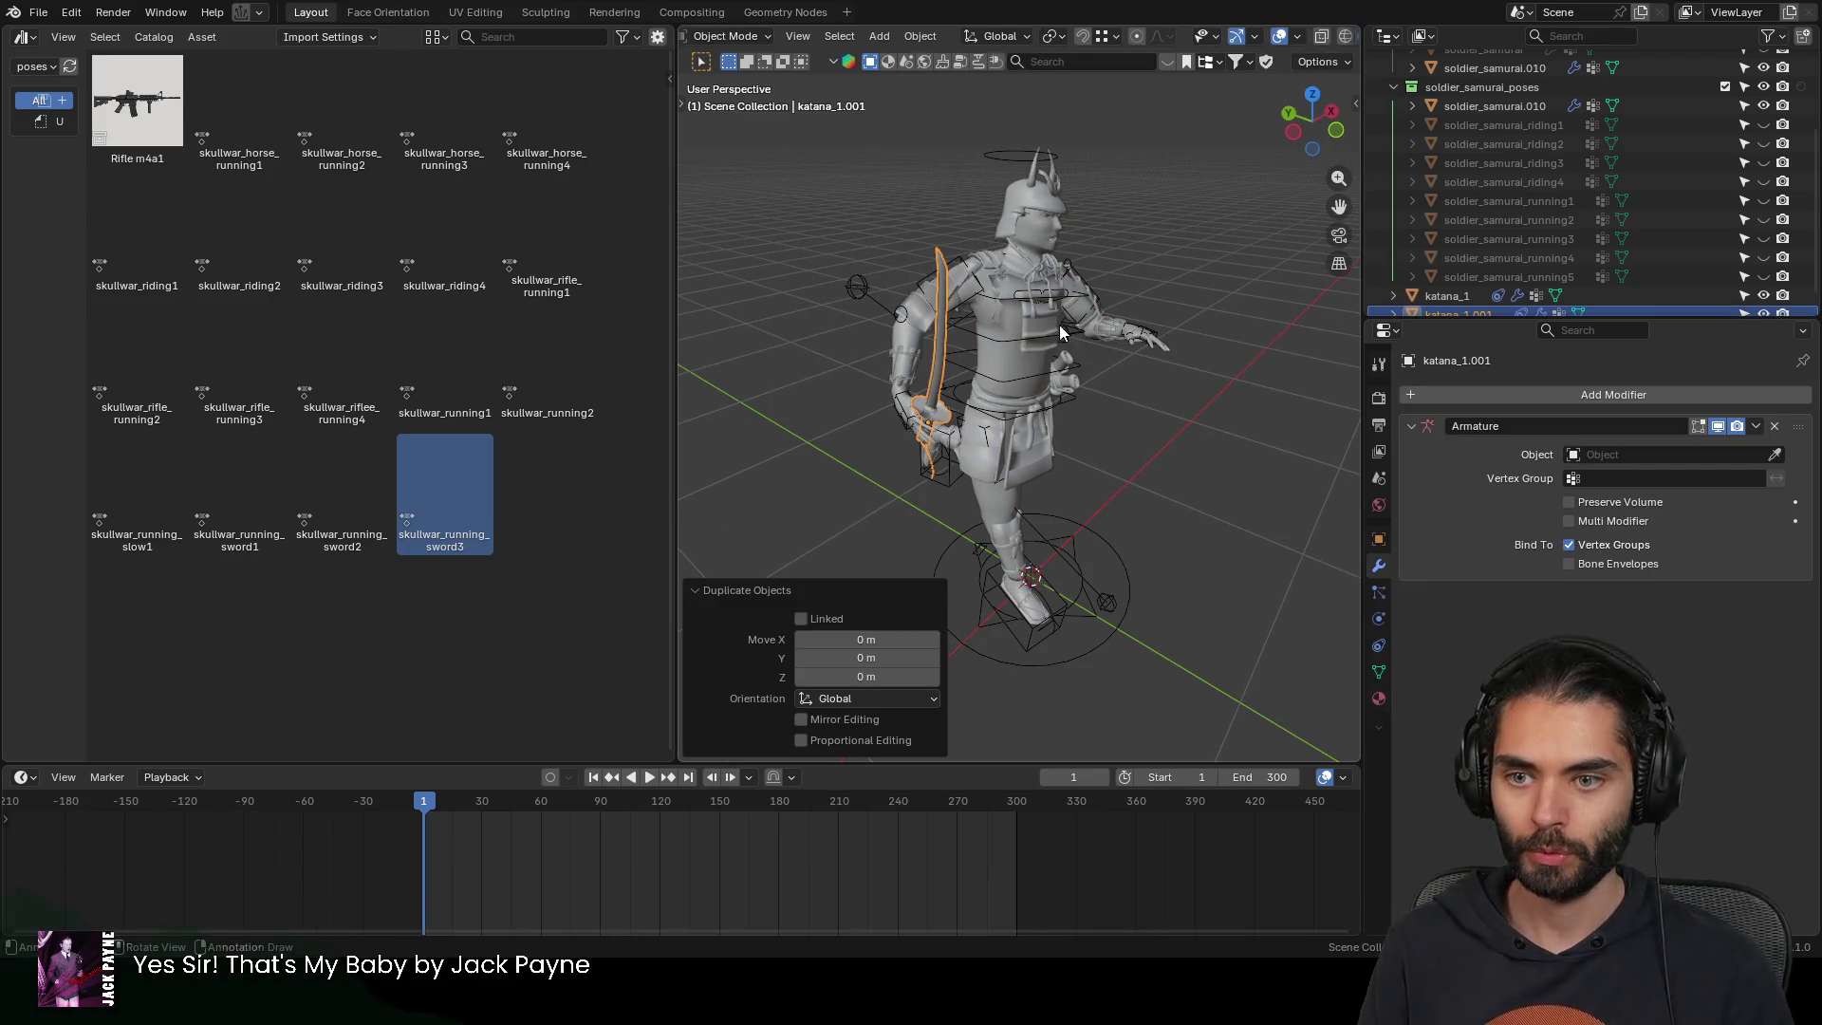
click(1029, 229)
key(Delete)
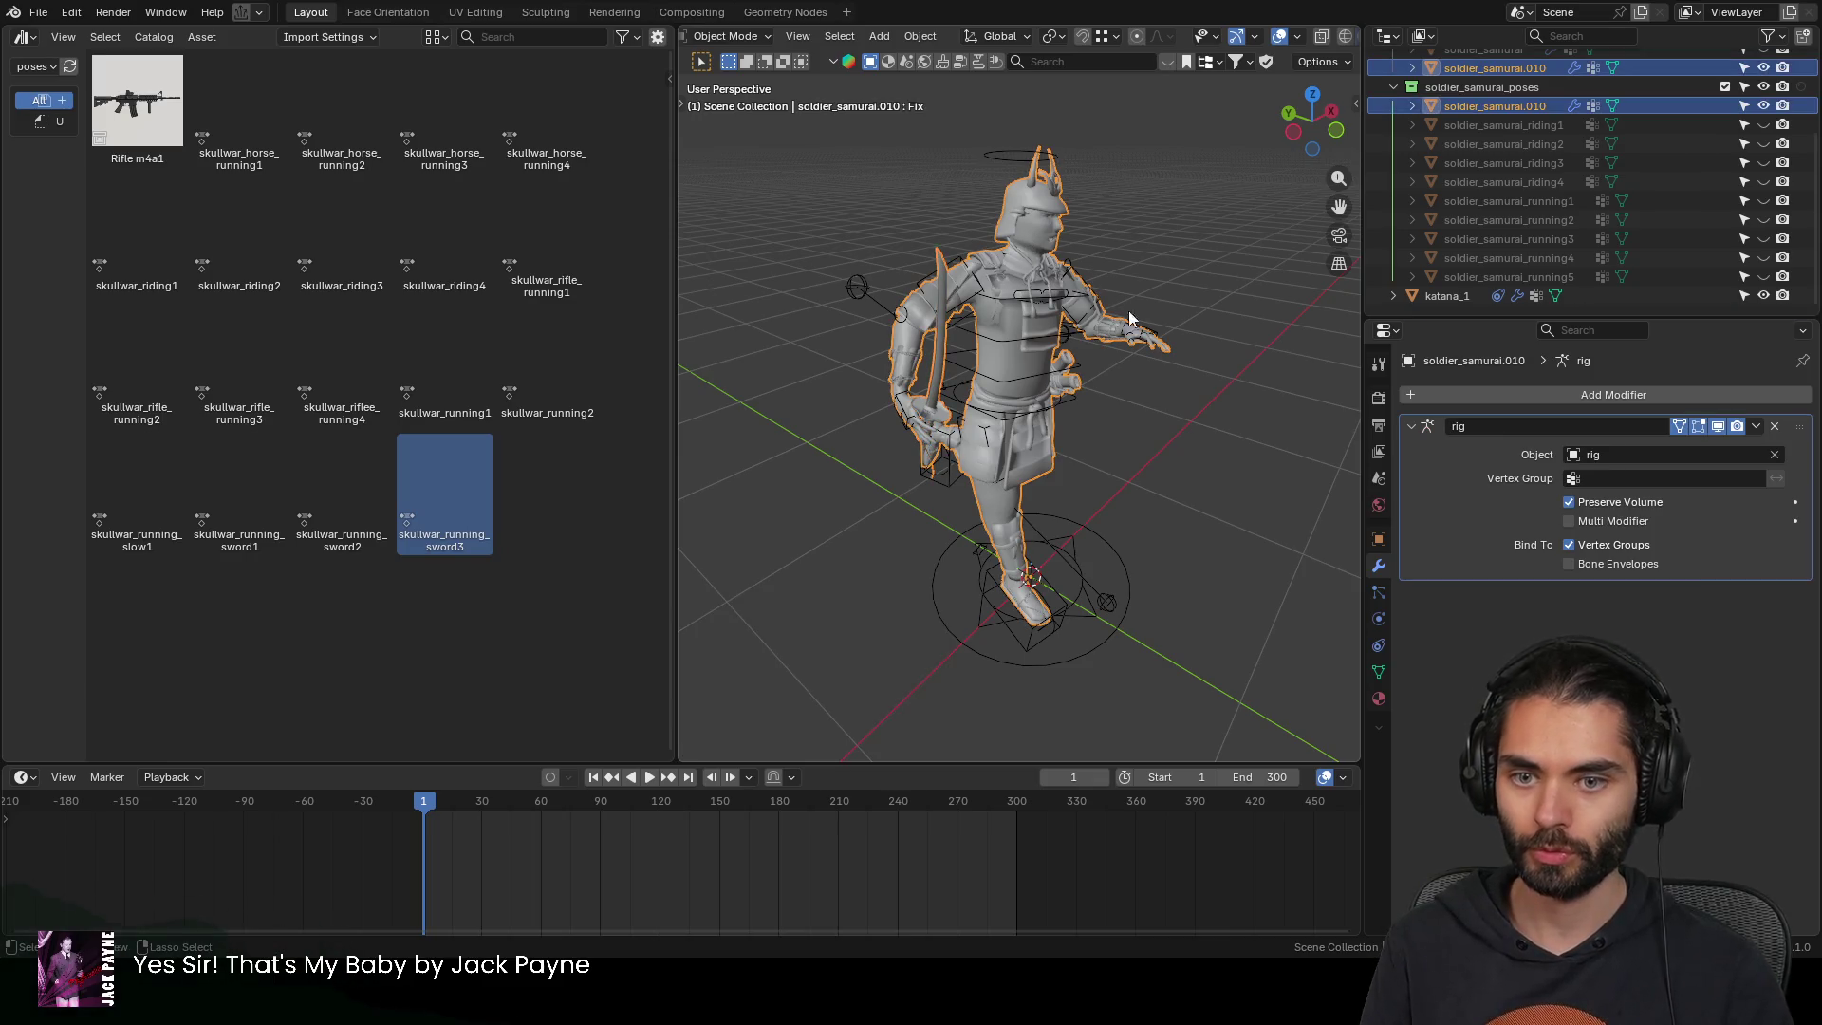
Delete the mesh's shape keys and apply the rig modifier to bake the sword3 pose
click(1378, 672)
click(1796, 627)
click(1795, 627)
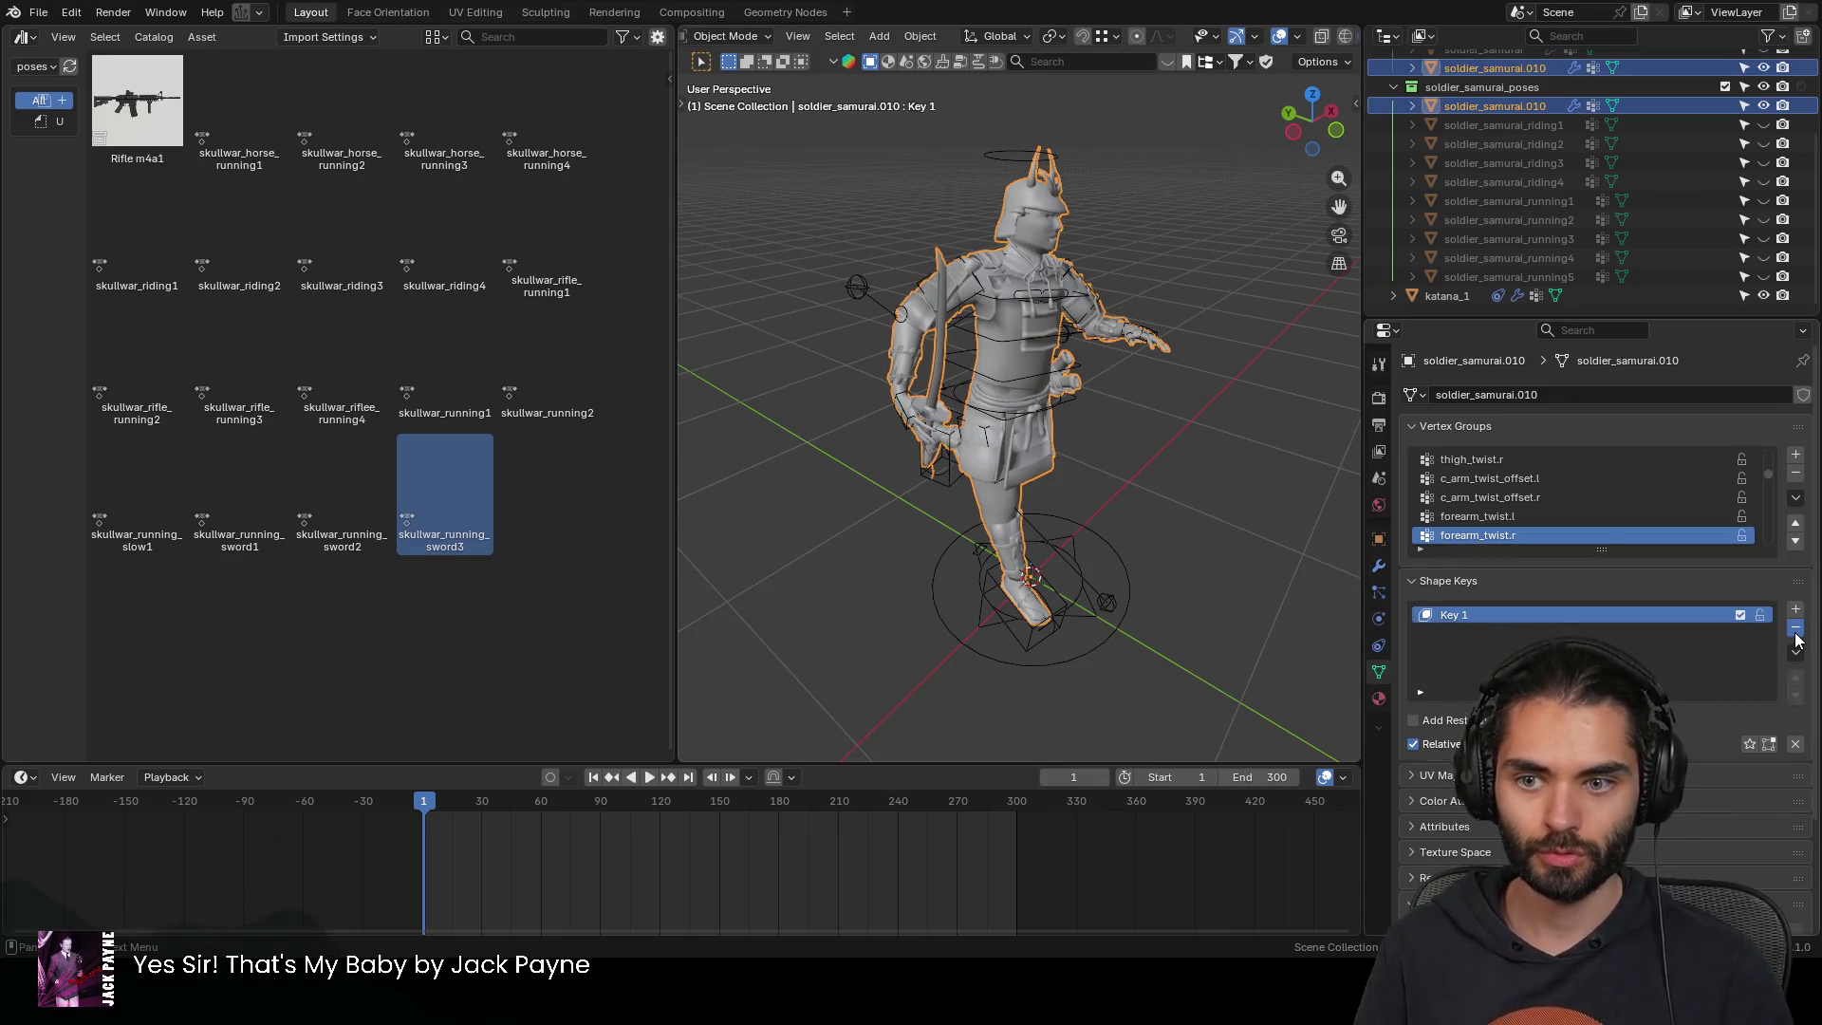
click(1795, 627)
click(1379, 565)
key(ctrl+a)
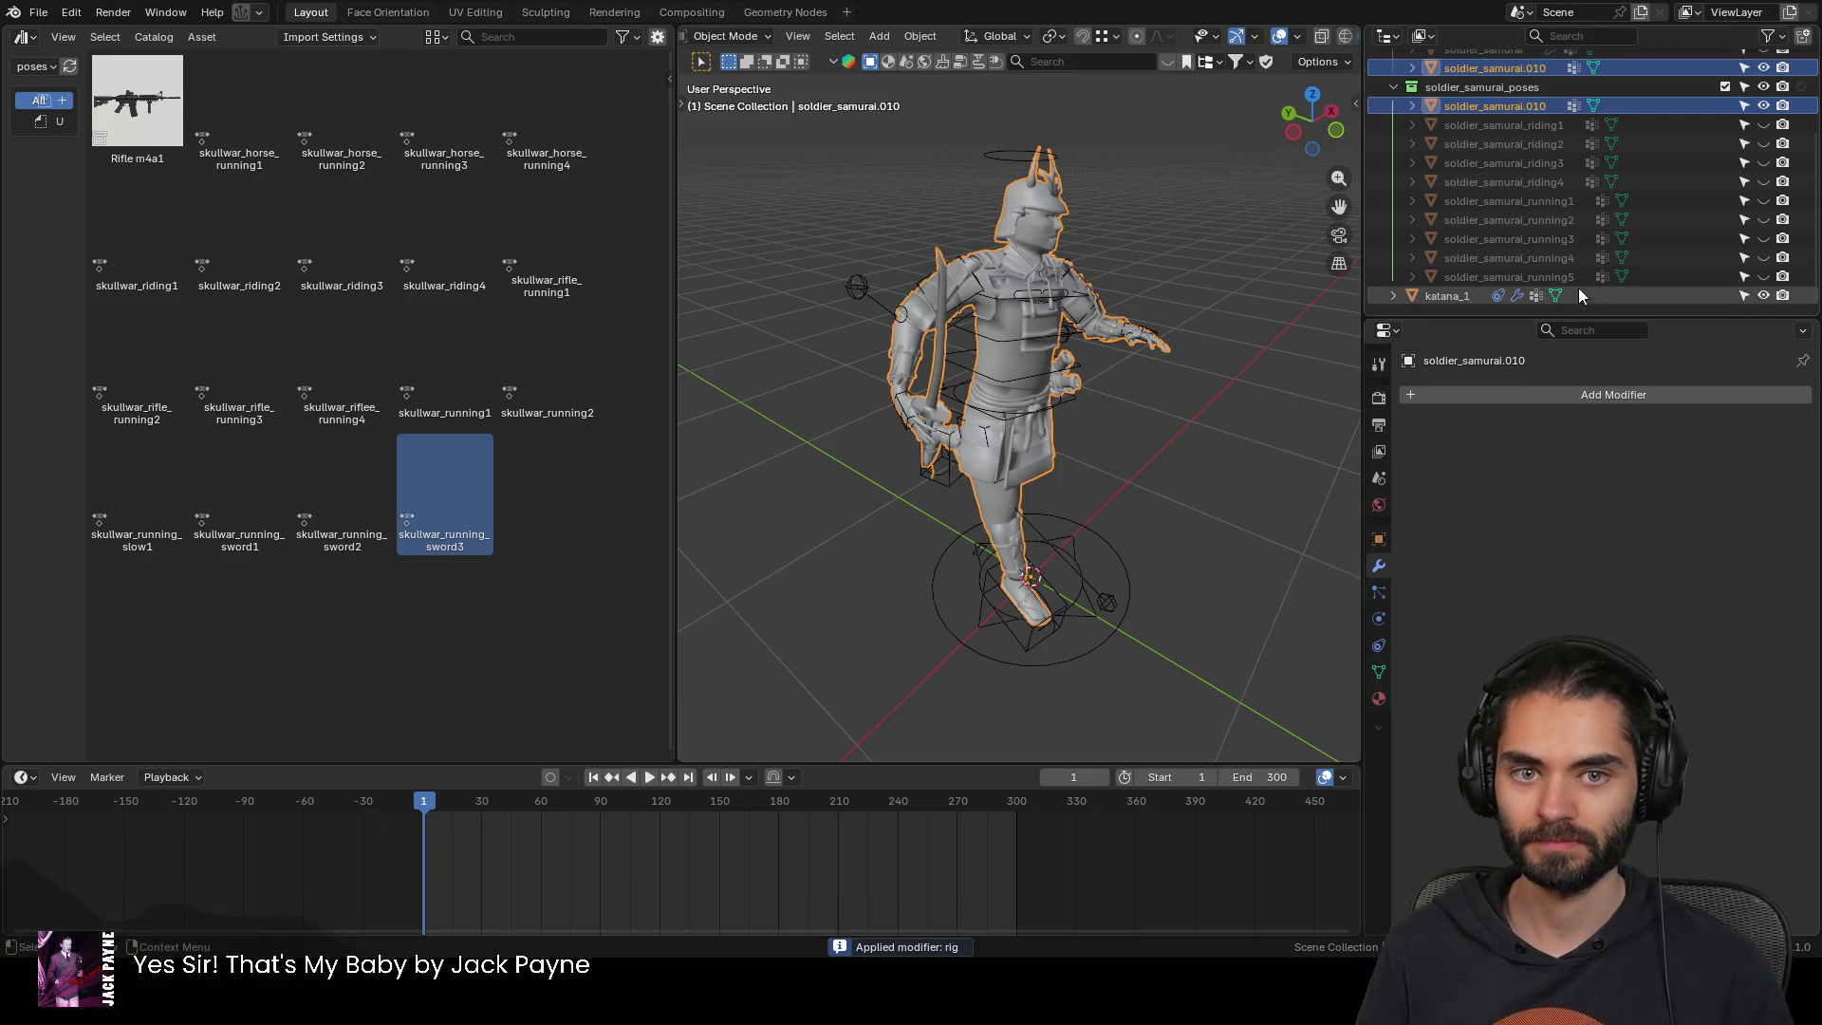
Rename soldier_samurai.010 to soldier_samurai_running6, based on the running5 name
double_click(1553, 276)
key(ctrl+c)
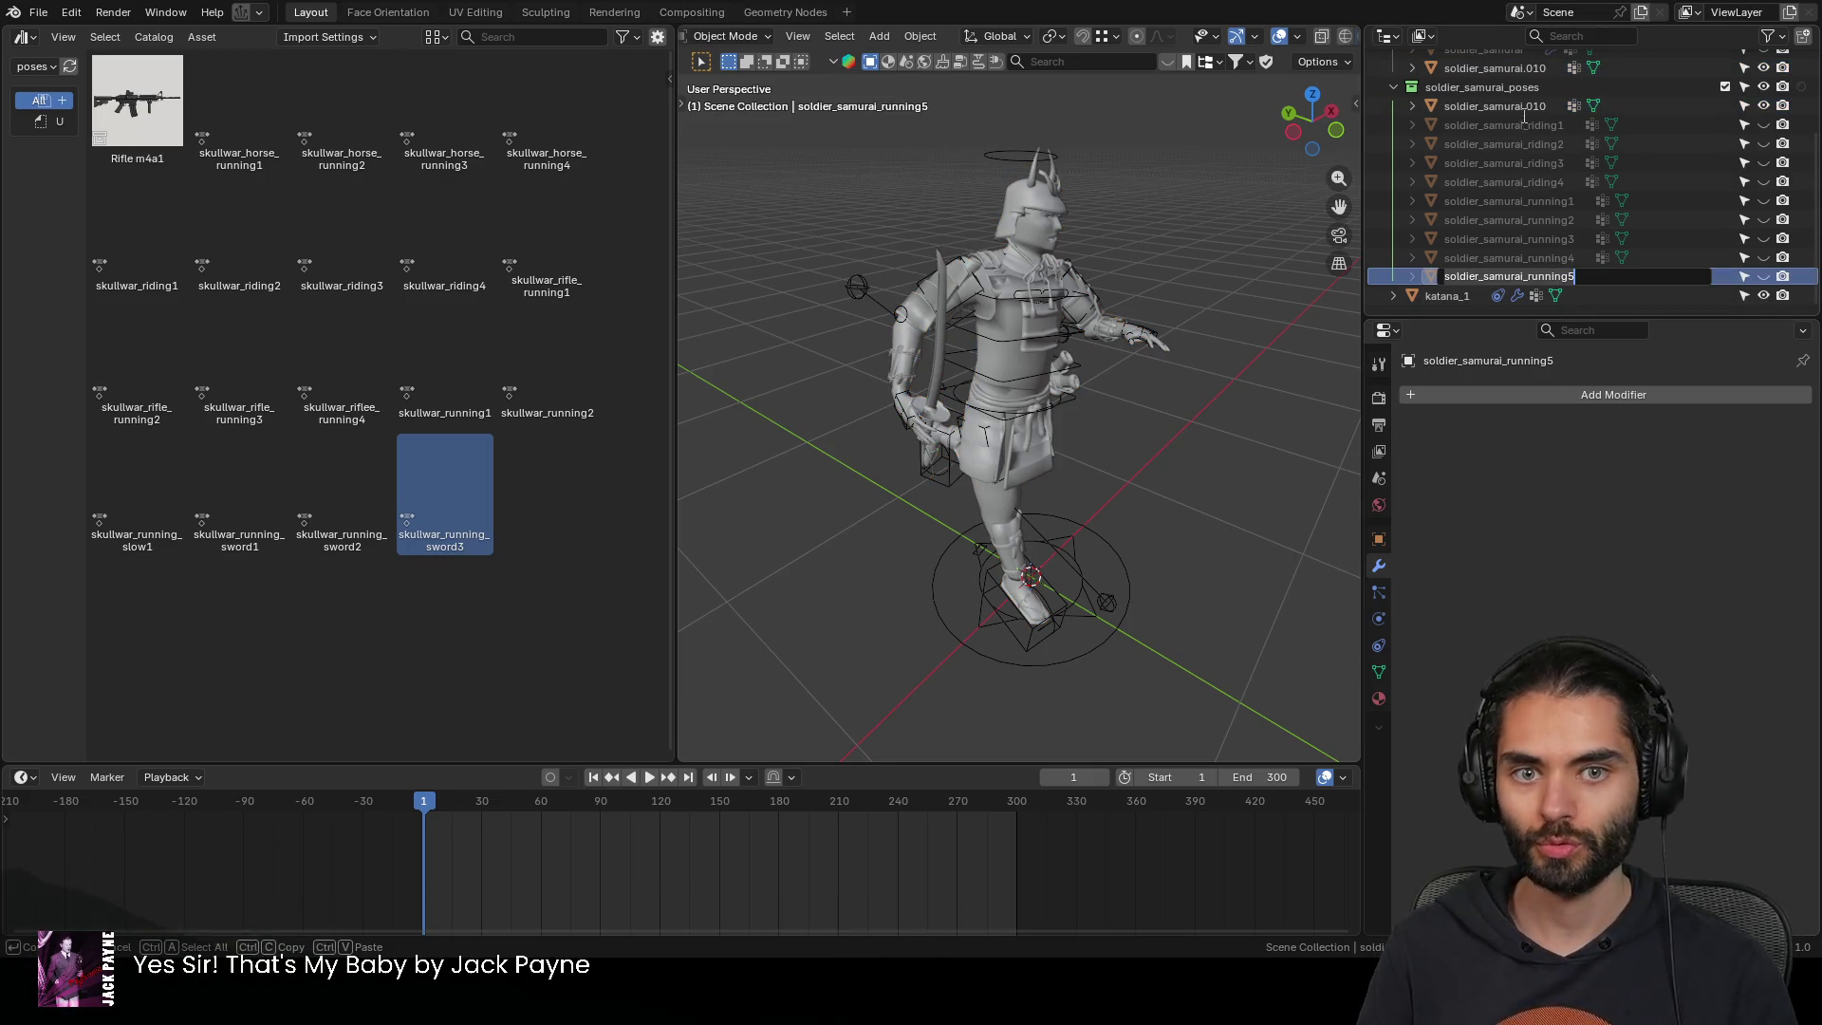
double_click(1509, 105)
key(ctrl+v)
key(BackSpace)
text(6)
key(Return)
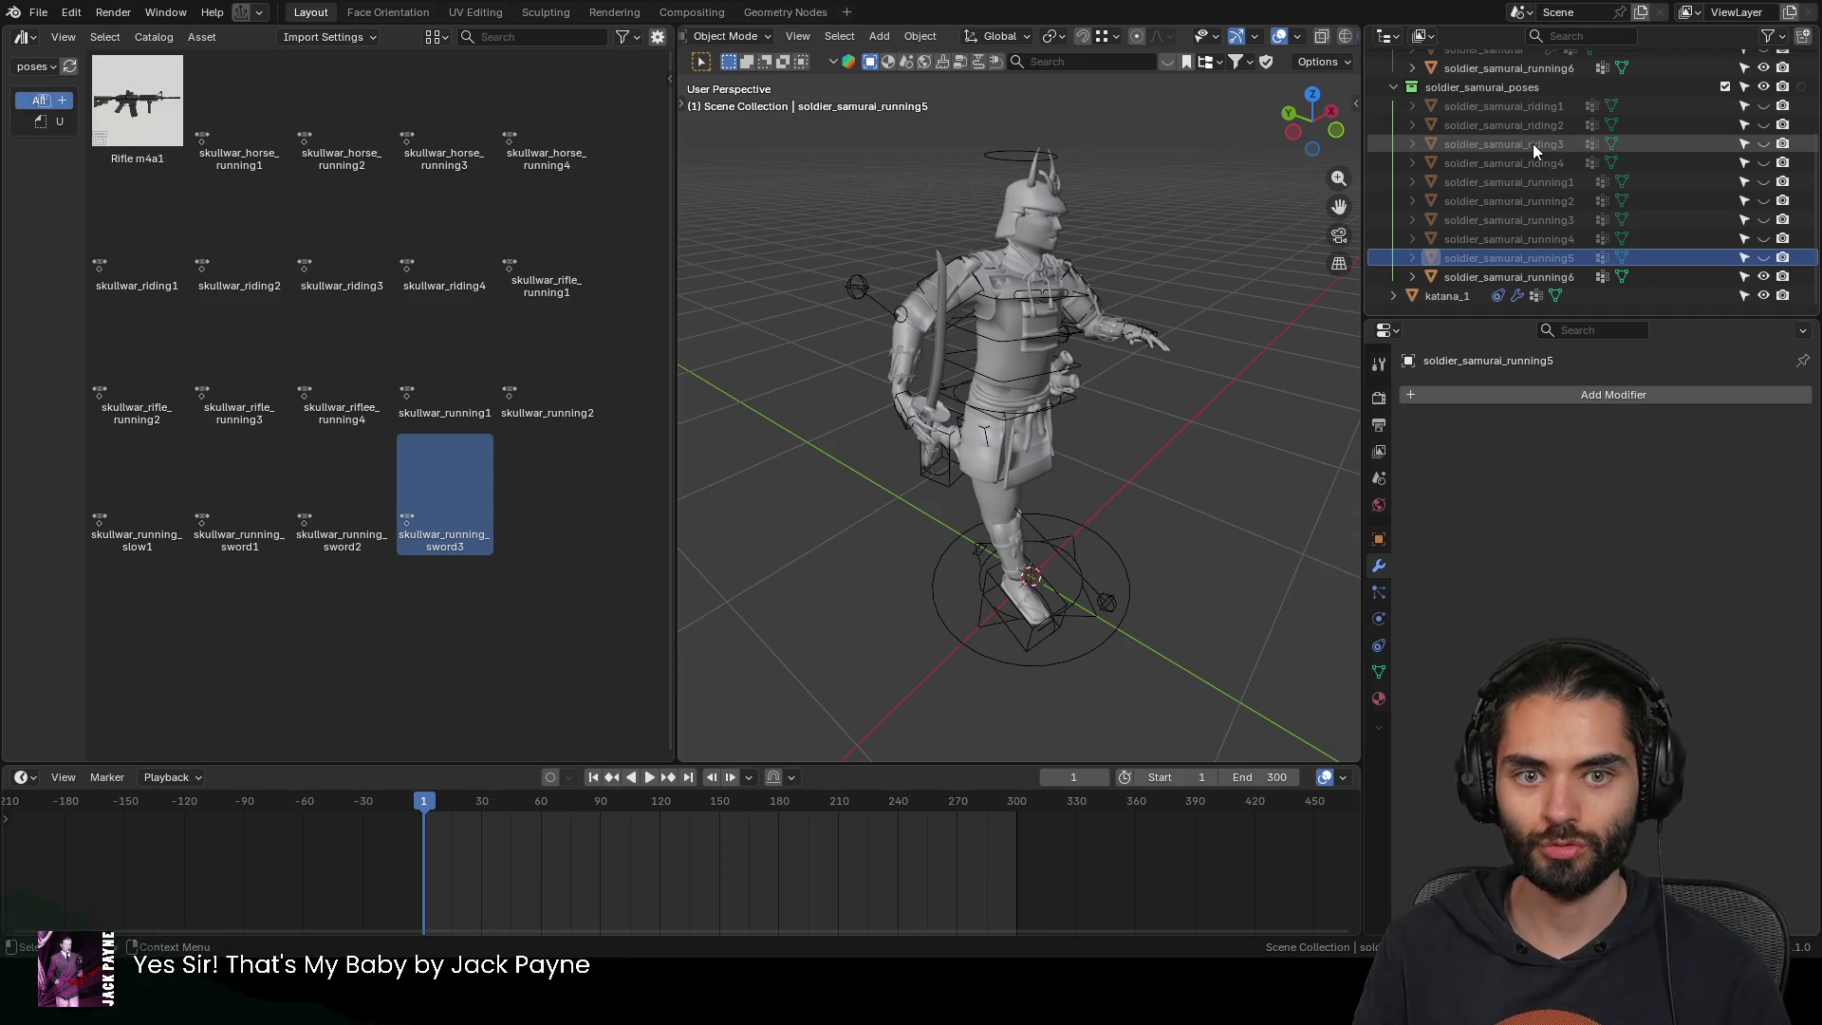
Unhide soldier_samurai_running5 and the four riding poses, and move katana_1 into character1
drag(1763, 257, 1755, 103)
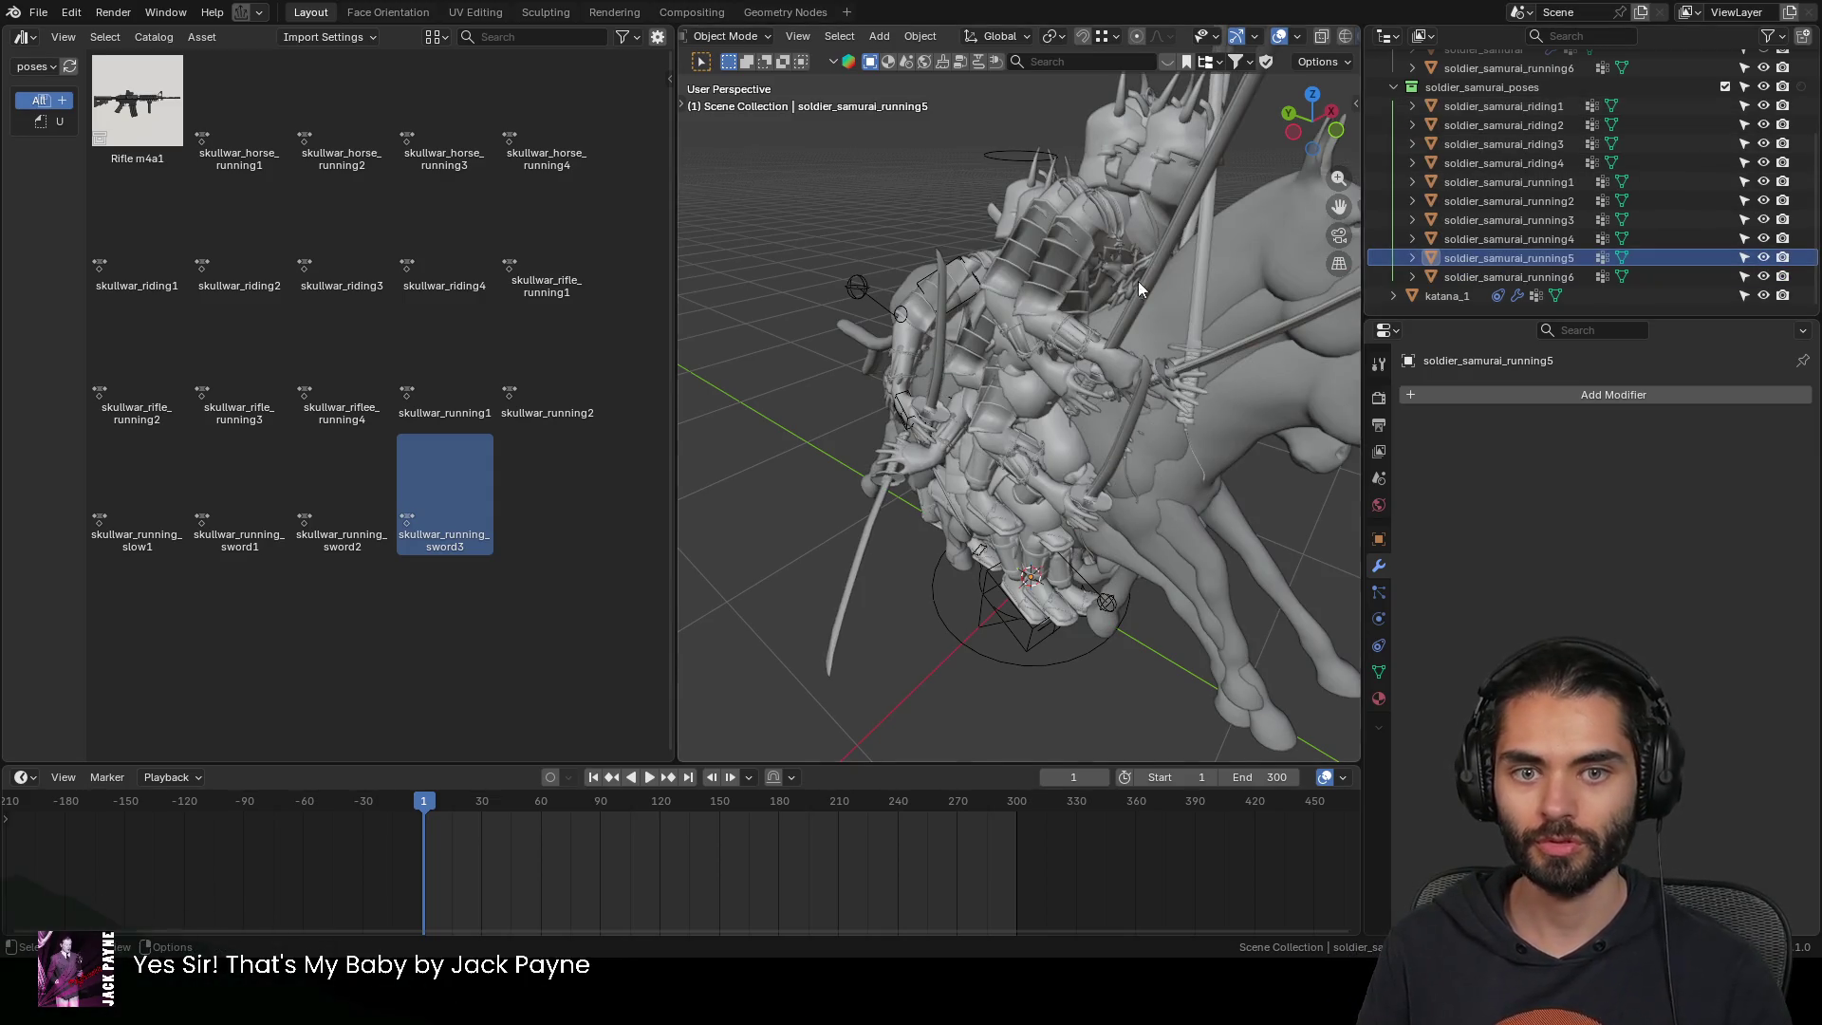
scroll(1137, 281, down, 4)
mouse_move(1452, 296)
mouse_down()
mouse_move(1484, 74)
mouse_move(1450, 89)
mouse_up()
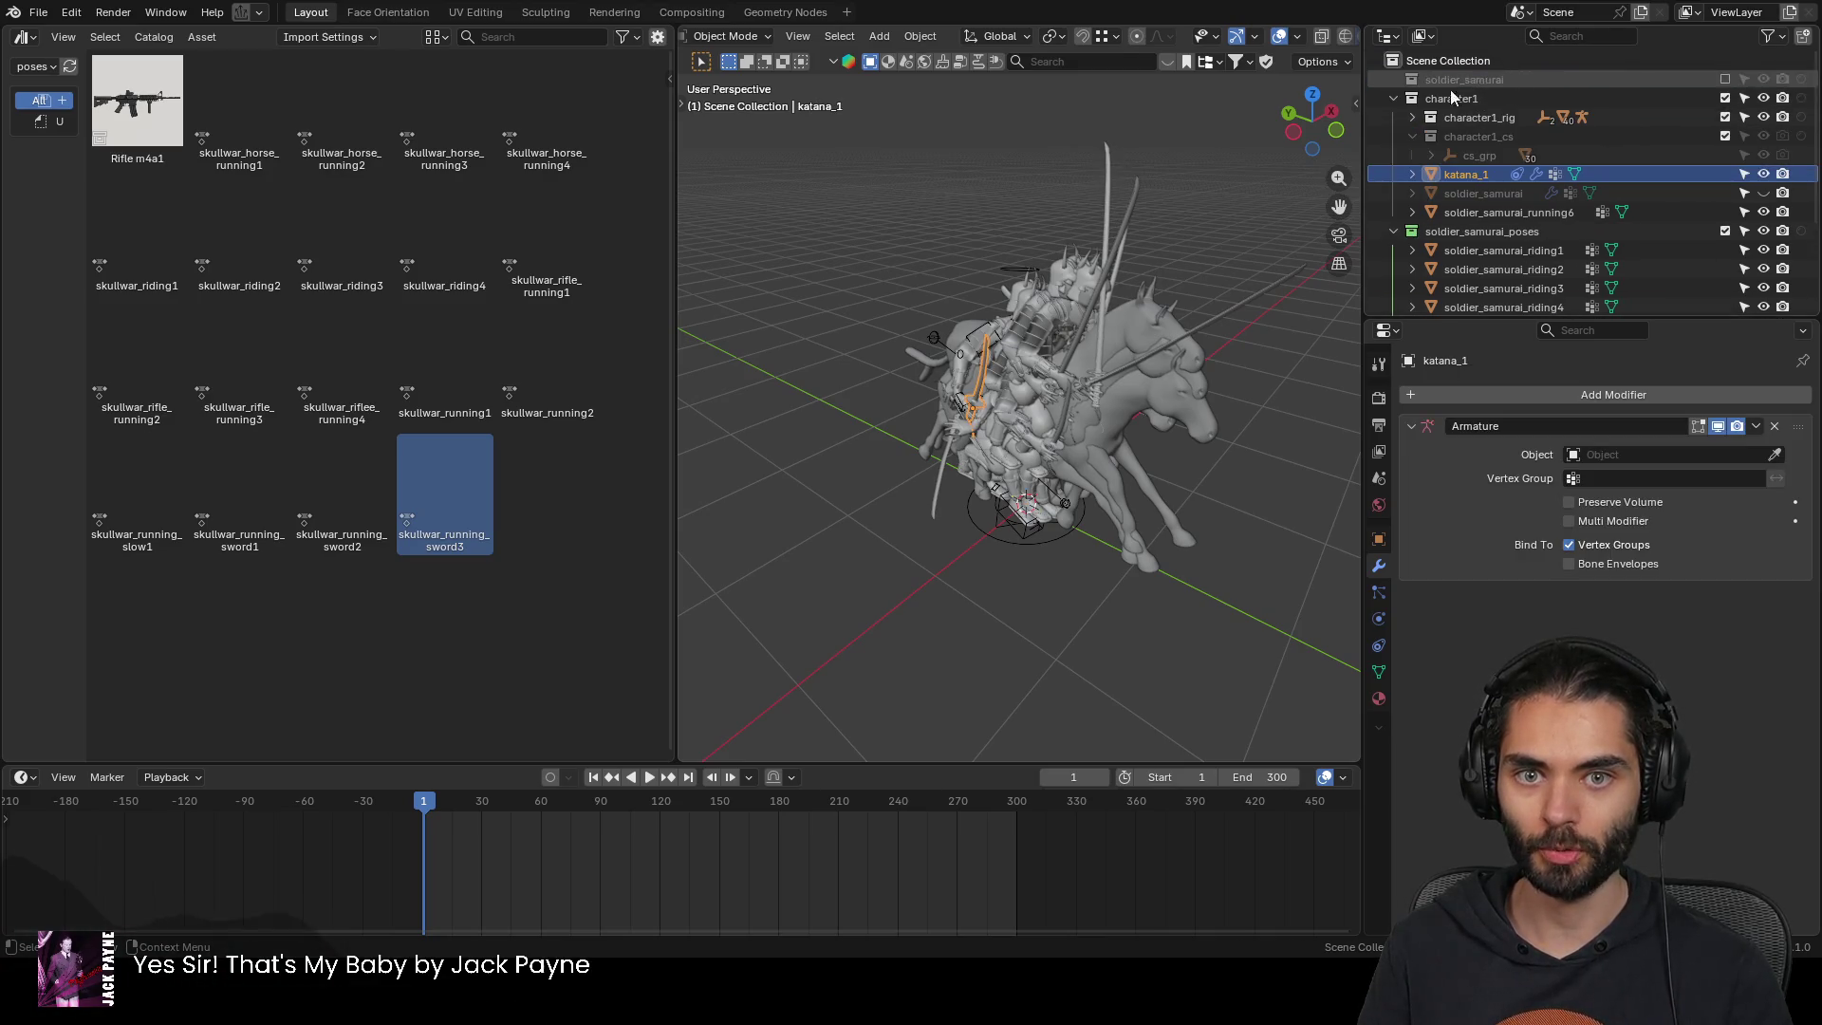
Exclude the character1 collection, select all pose objects, and save the samurai poses file
click(1393, 99)
click(1724, 98)
key(a)
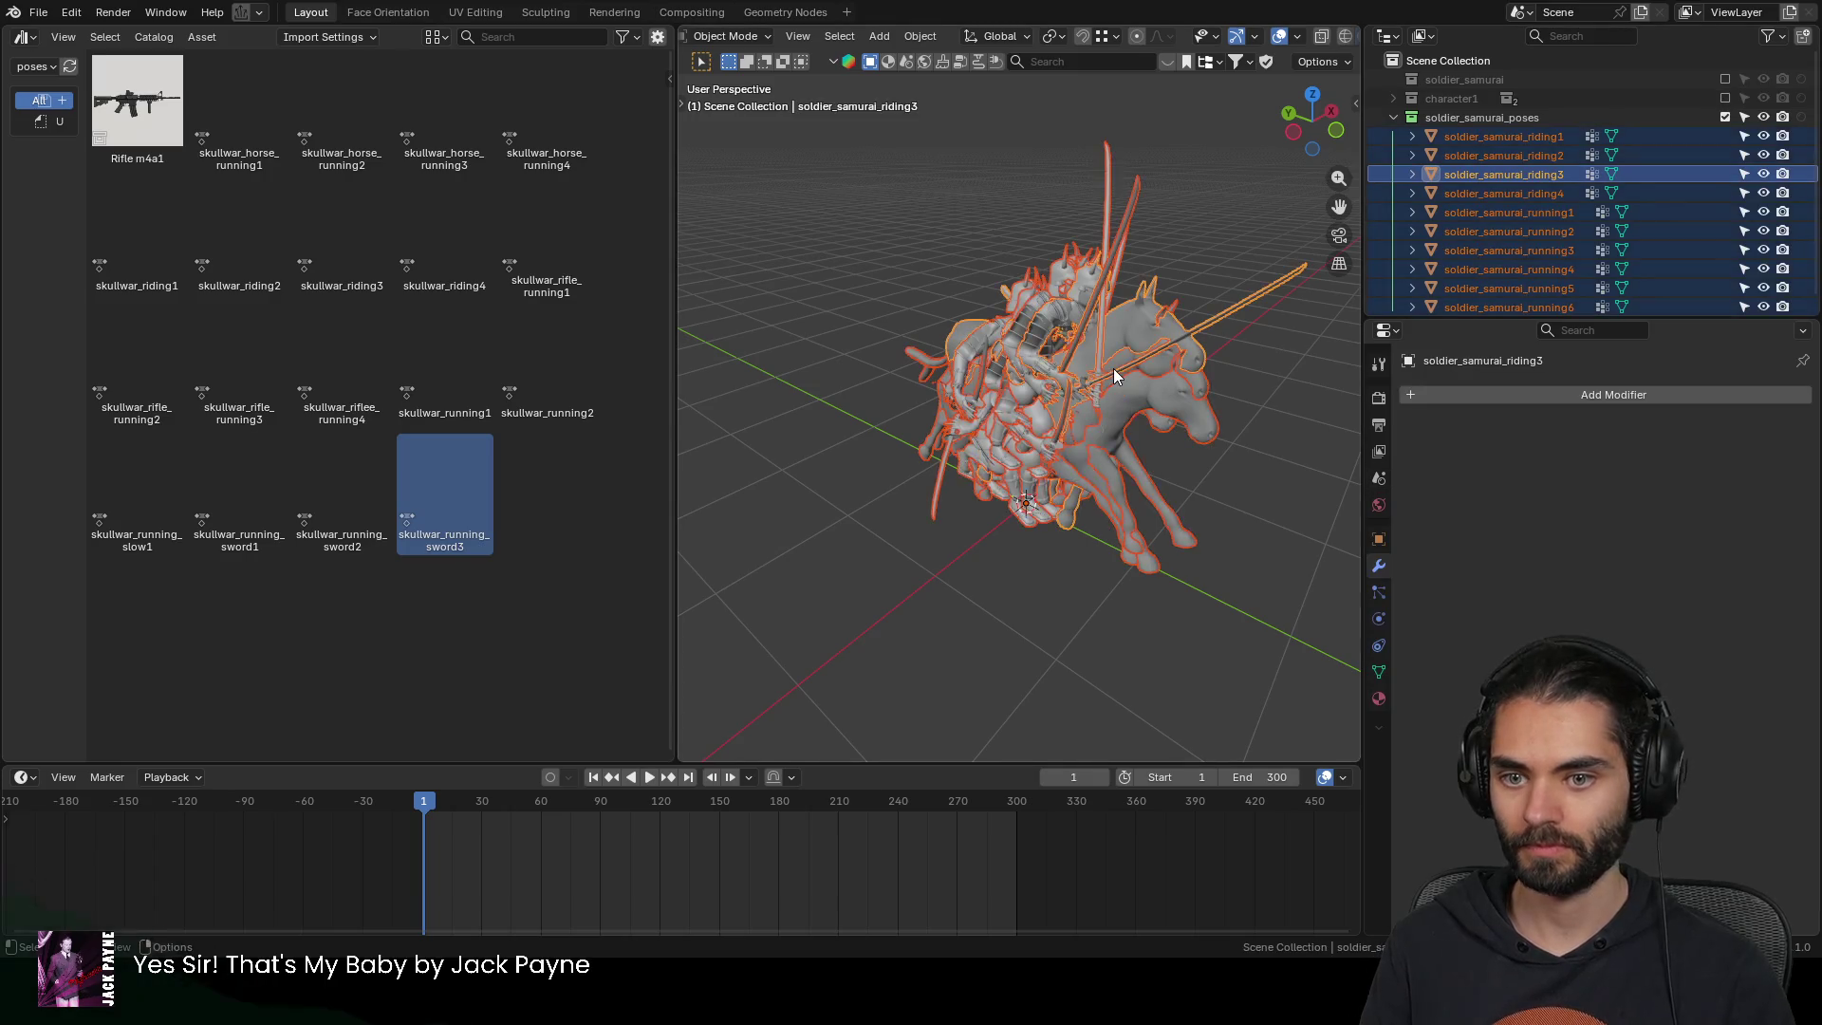
key(ctrl+l)
click(1089, 408)
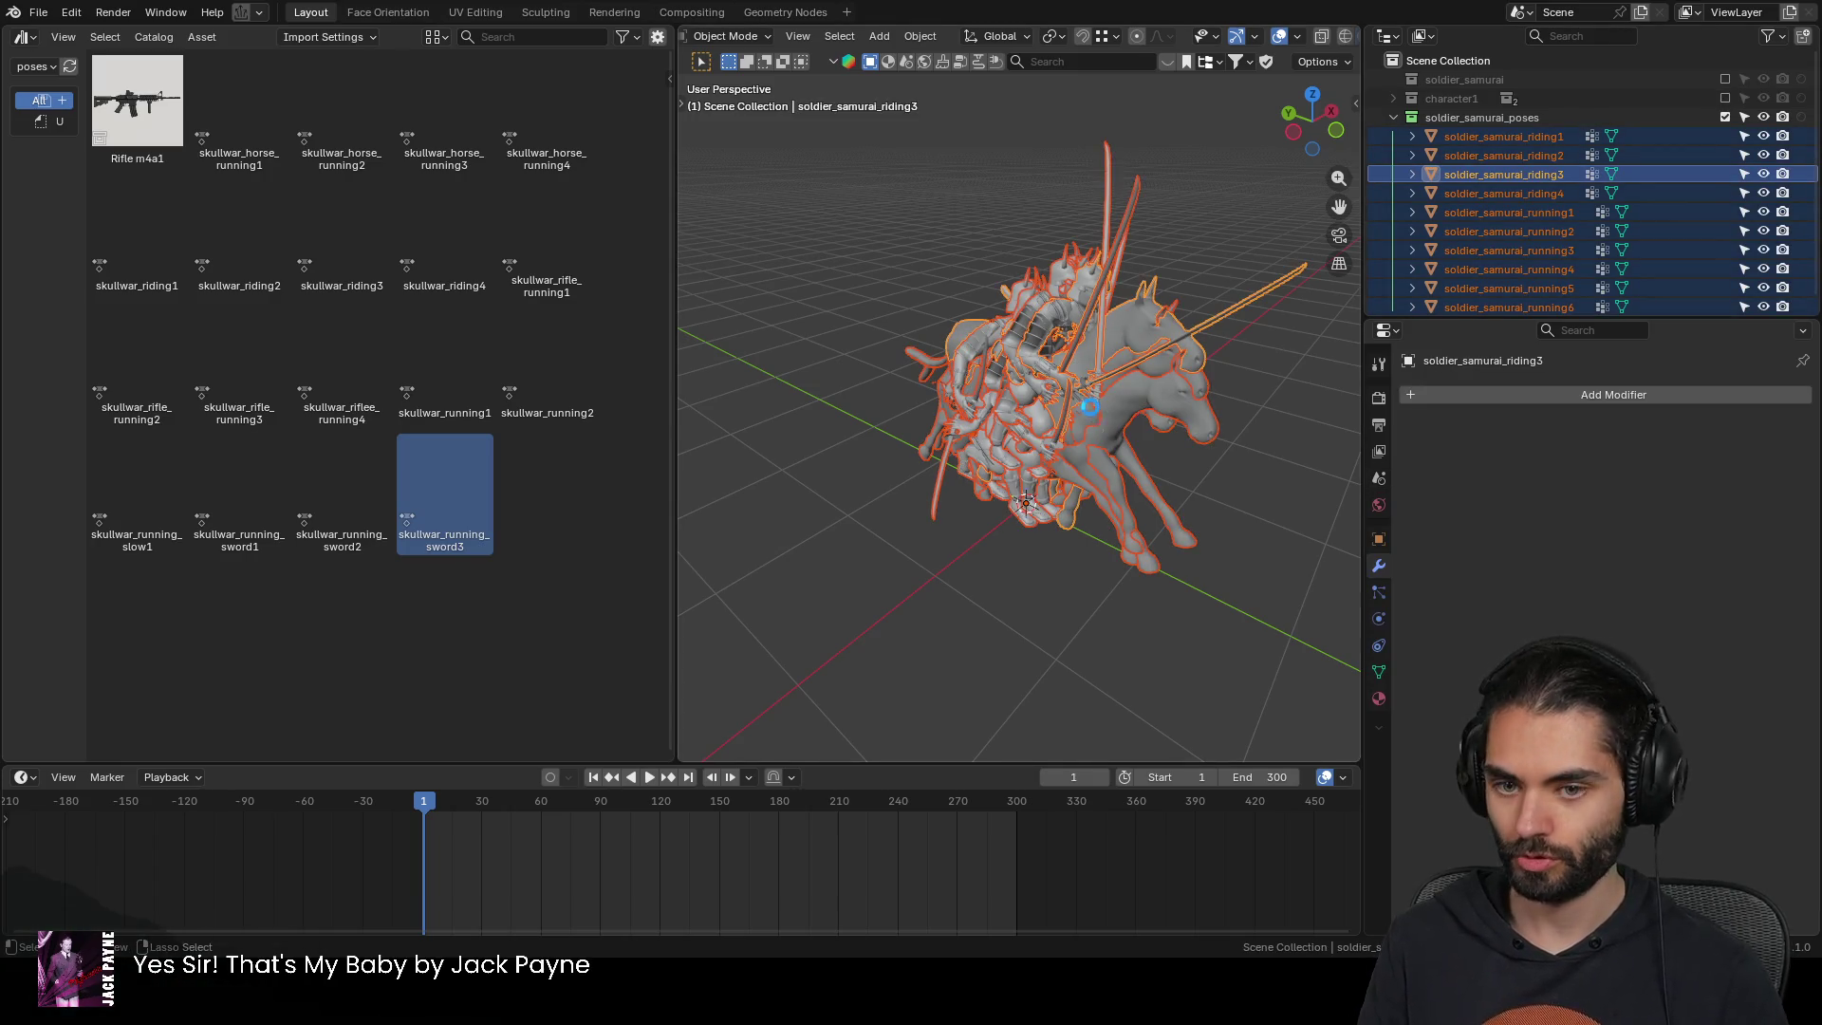
key(ctrl+s)
mouse_move(1090, 415)
middle_down()
mouse_move(1067, 435)
mouse_move(926, 431)
middle_up()
Purge the 21 unused data-blocks and deselect all objects
key(q)
click(864, 509)
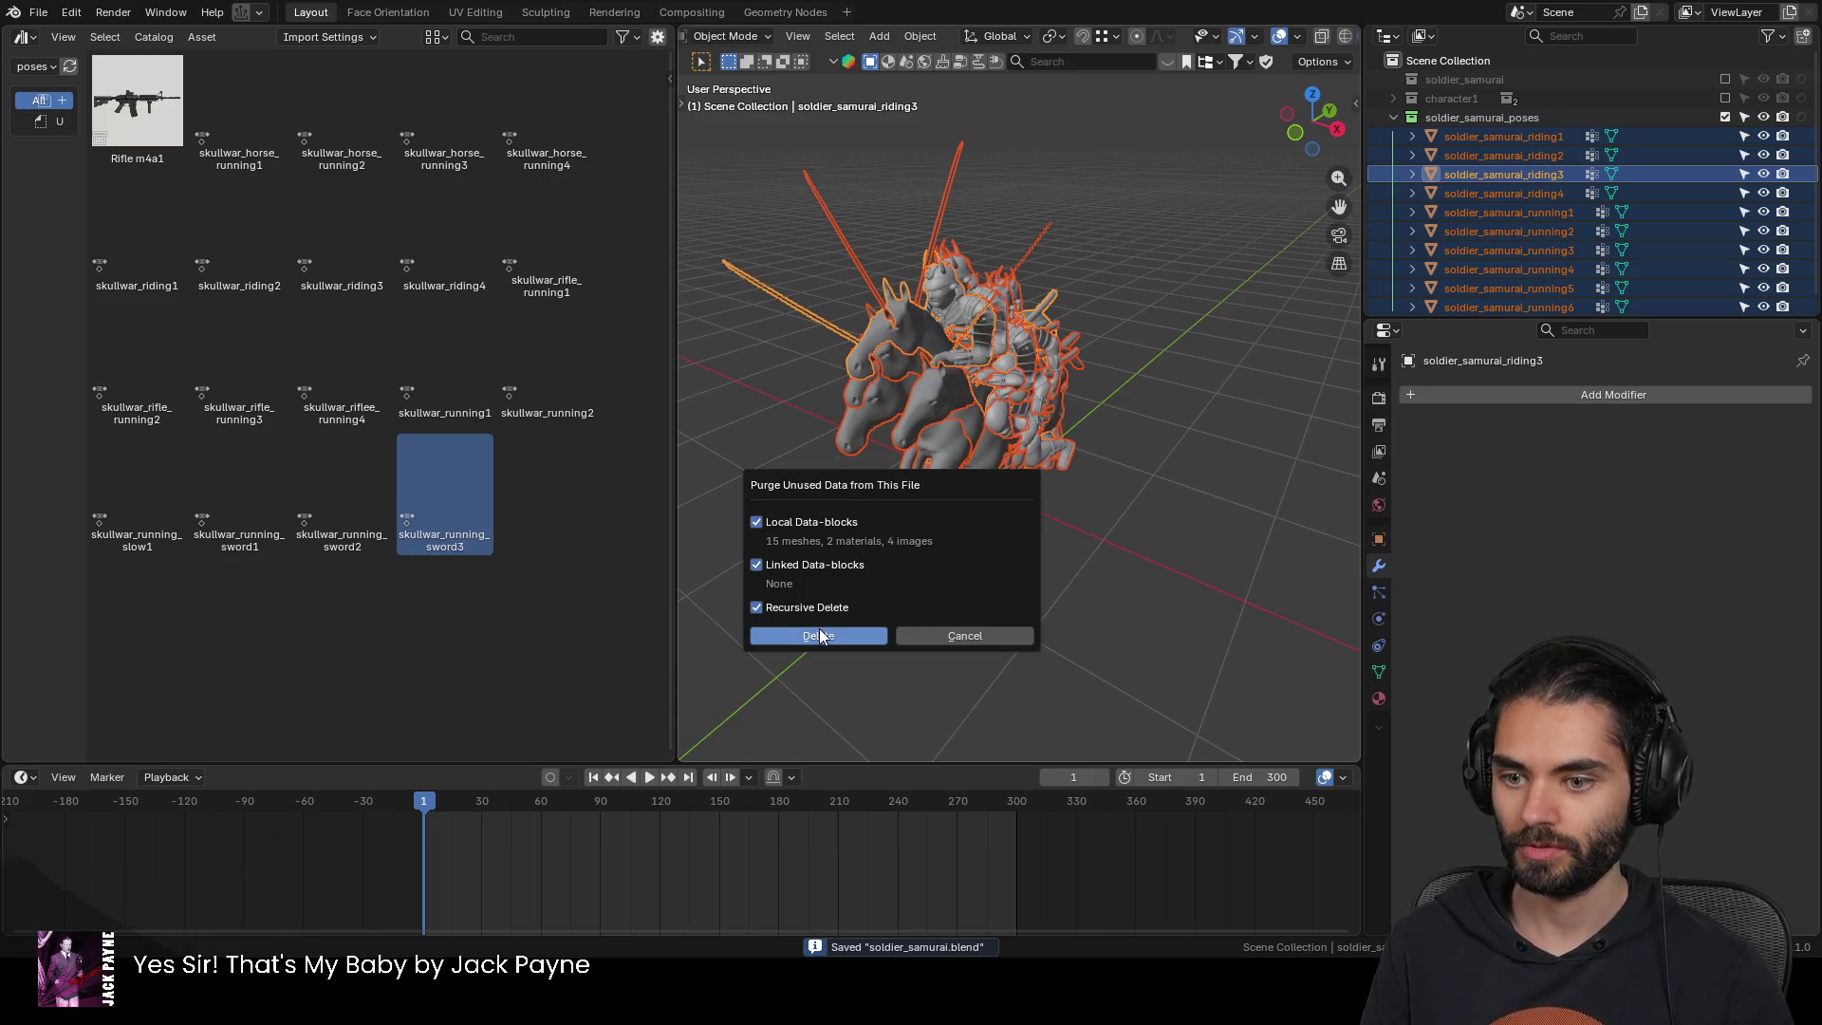
click(818, 633)
key(alt+a)
mouse_move(895, 492)
middle_down()
mouse_move(953, 379)
mouse_move(1156, 345)
mouse_move(846, 431)
mouse_move(973, 362)
middle_up()
scroll(1044, 361, up, 5)
middle_drag(1090, 357, 878, 302)
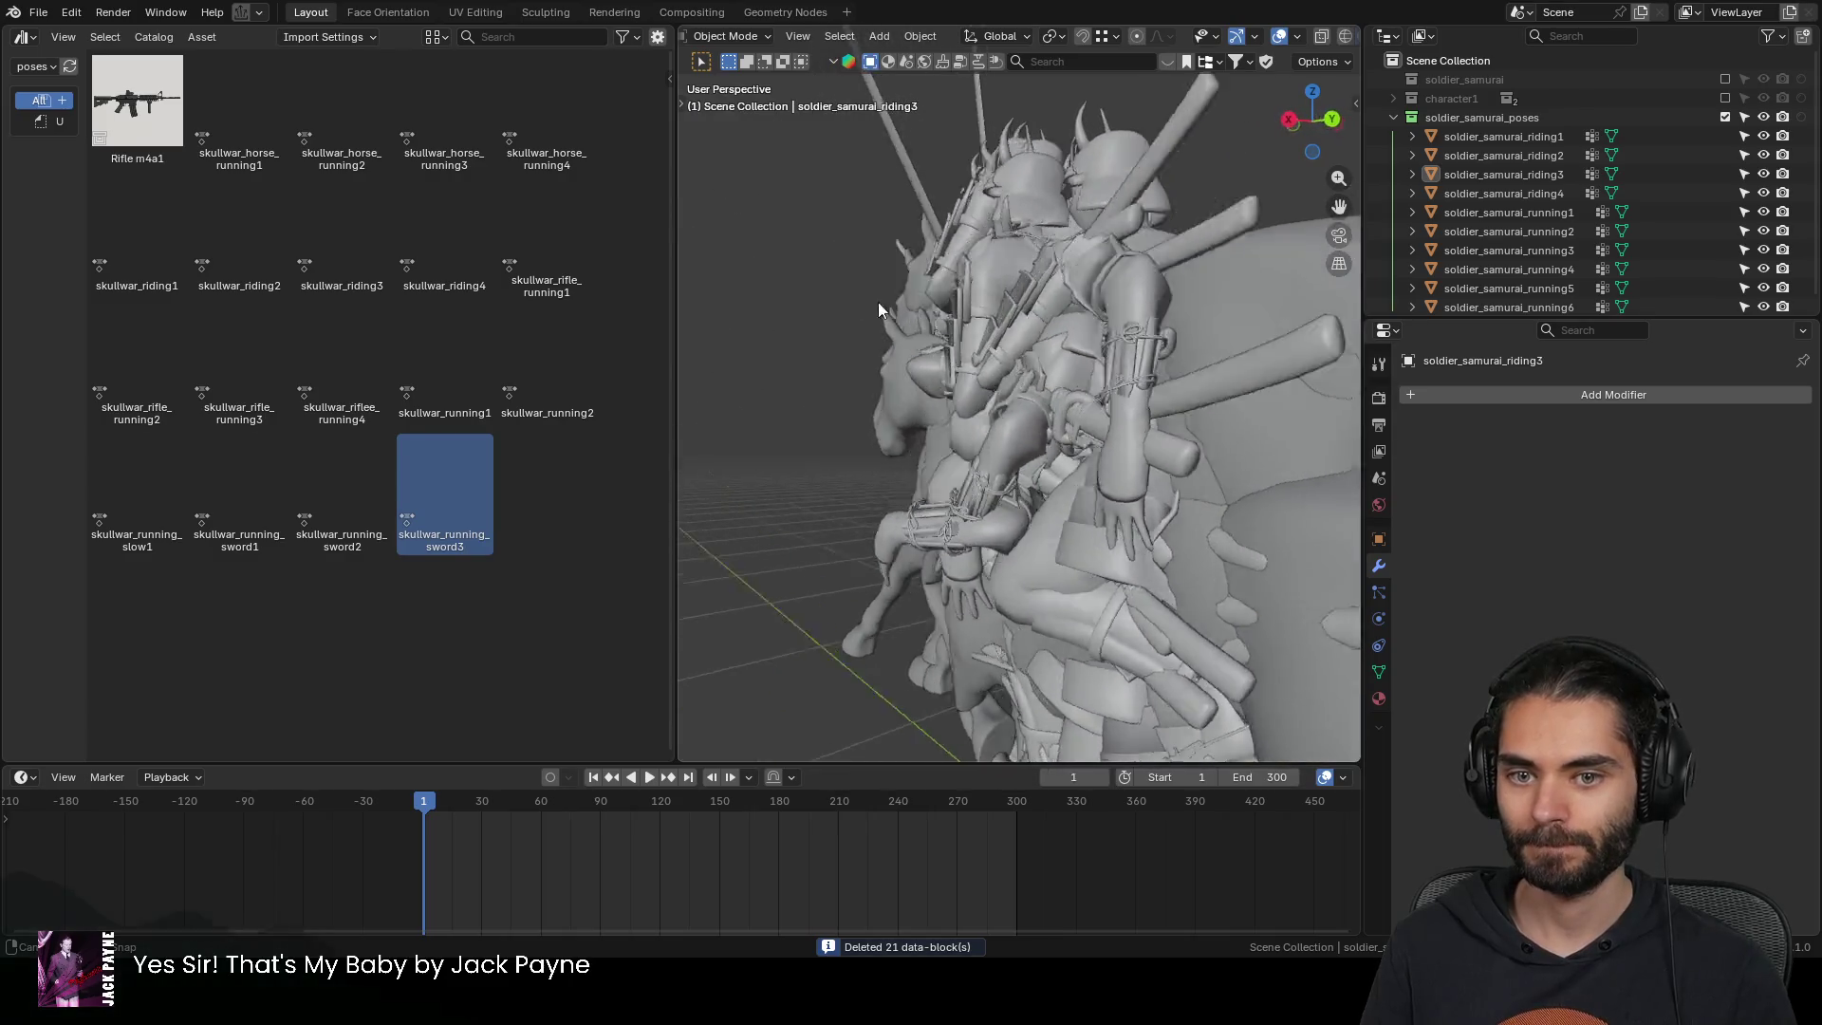
scroll(1073, 313, down, 6)
middle_drag(1074, 313, 1073, 372)
scroll(1610, 160, down, 1)
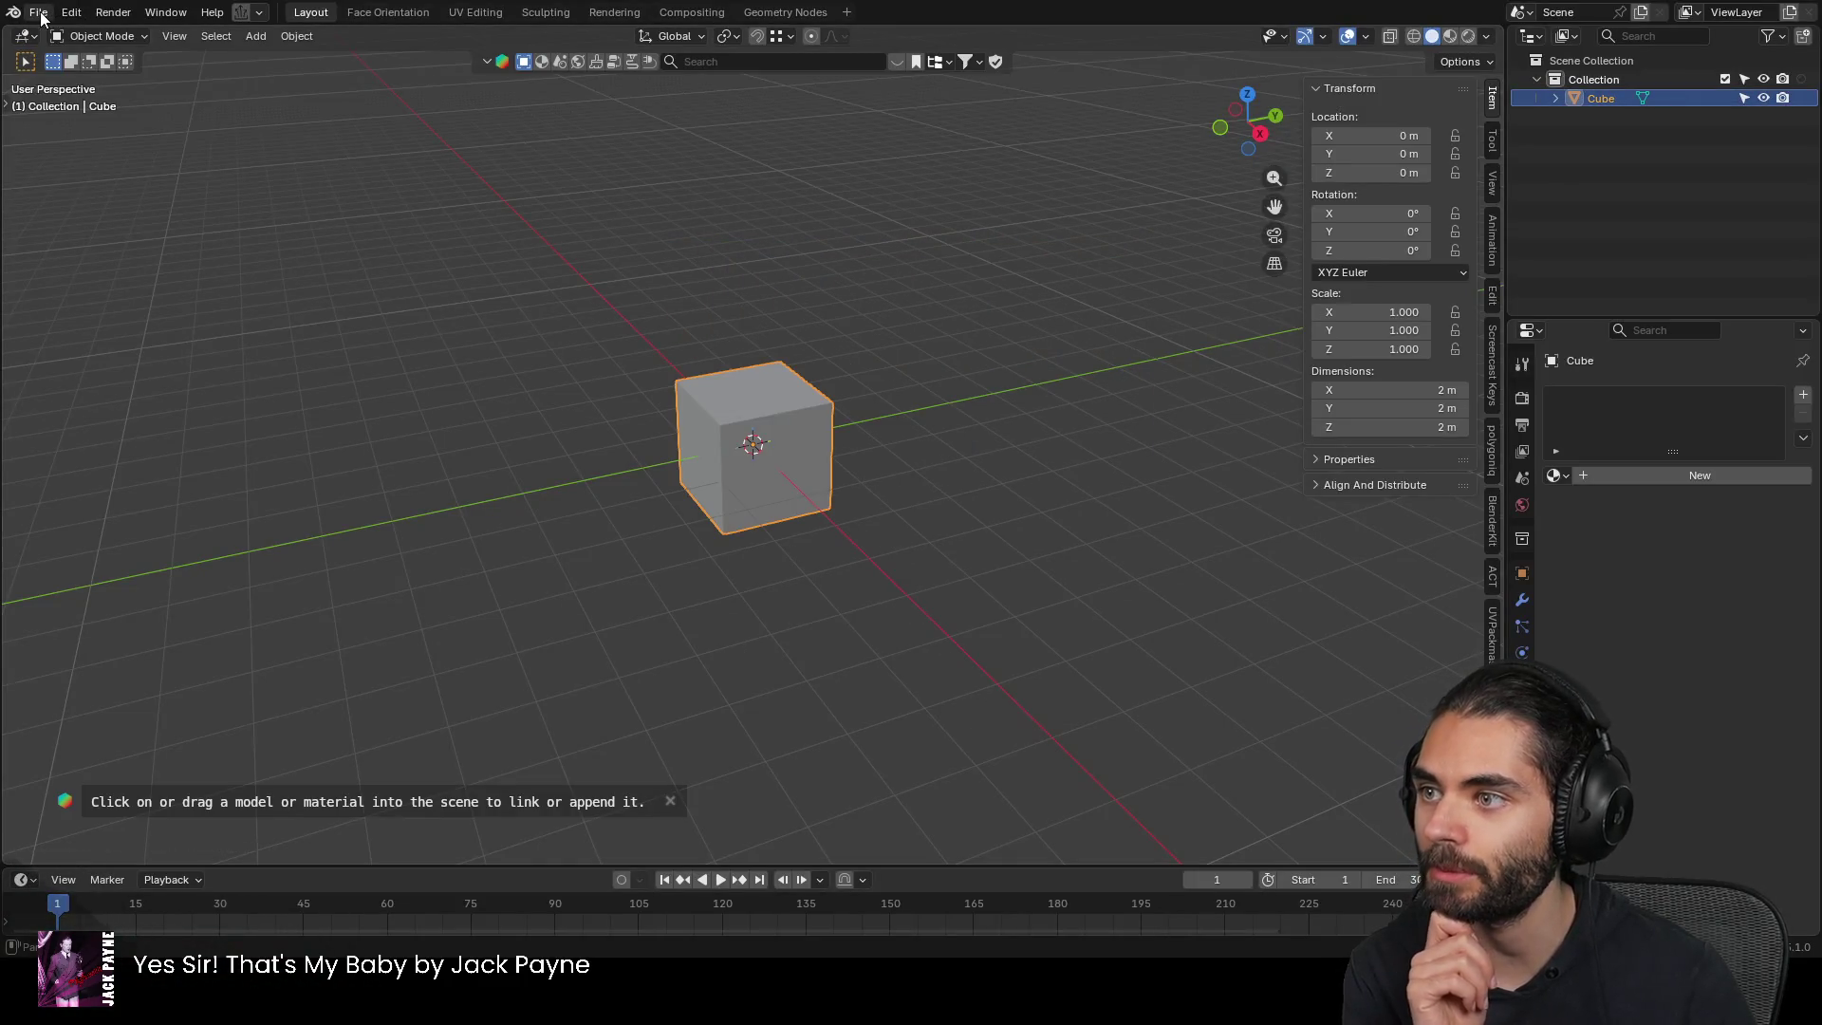
Open soldier_soviet.blend from the File menu
click(78, 11)
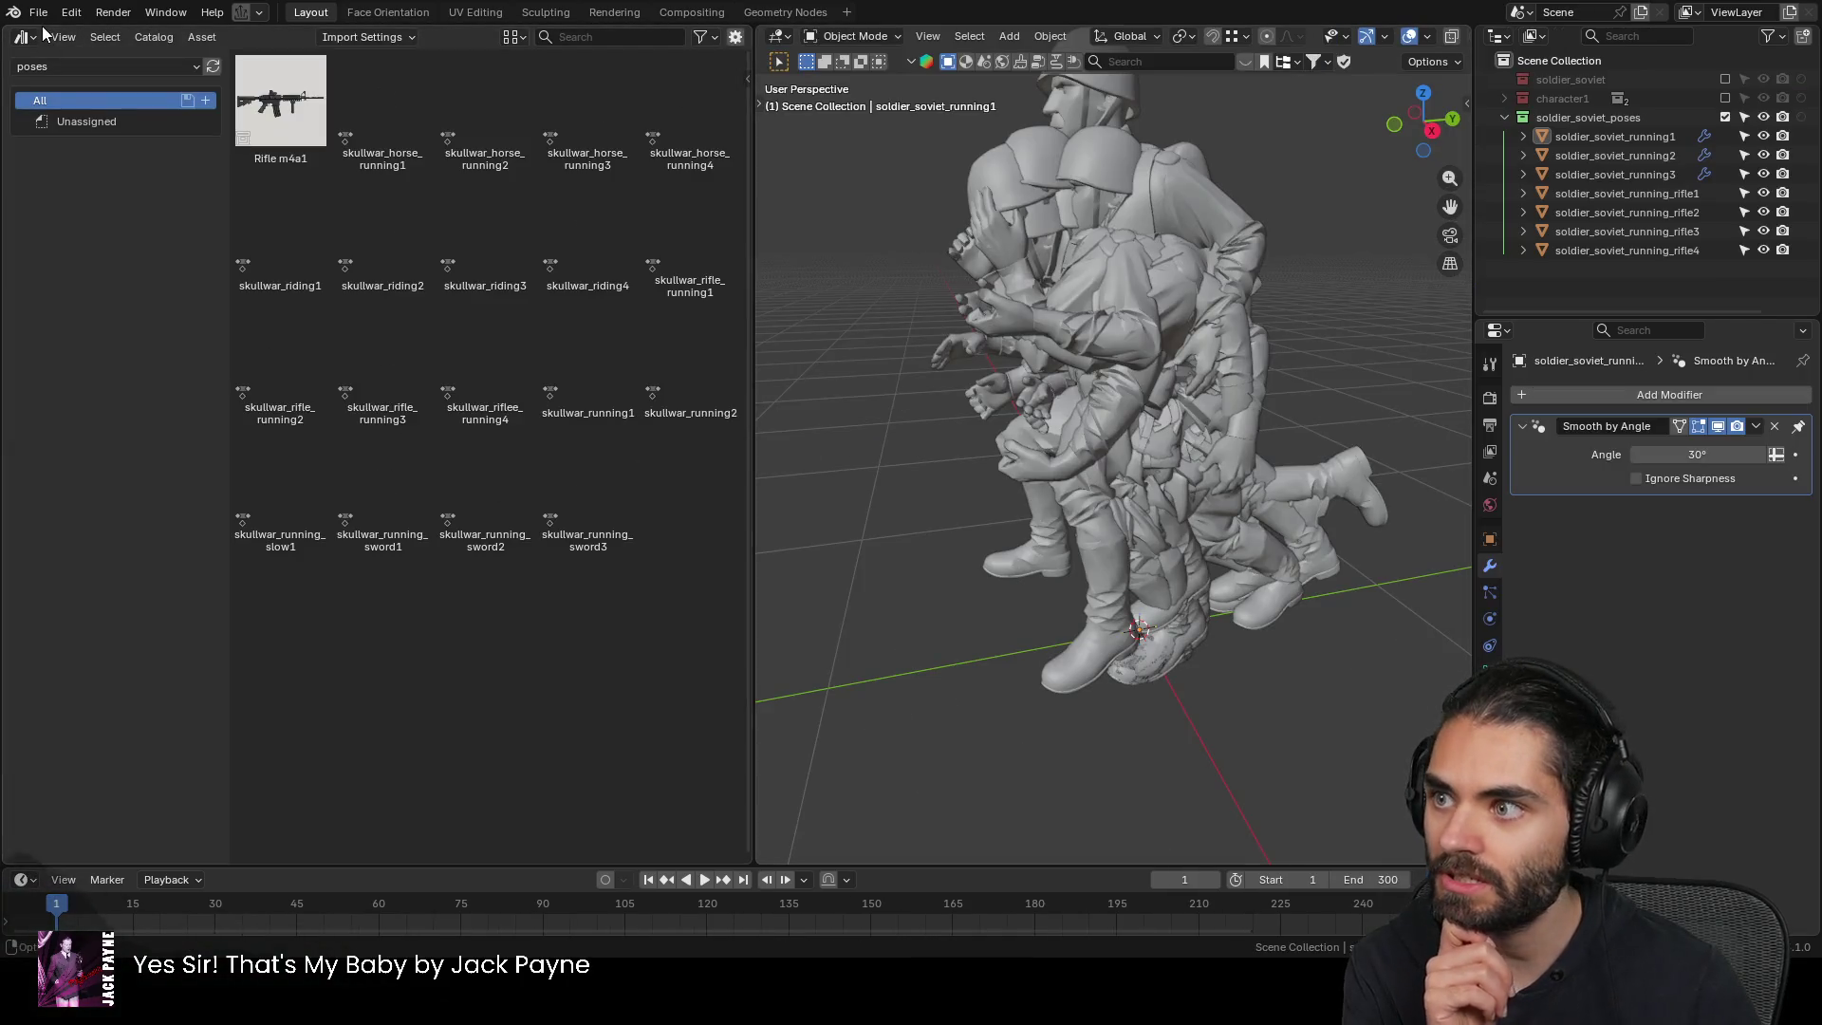
Select all soviet soldier objects, purge unused data, and save soldier_soviet.blend
click(1229, 406)
key(a)
right_click(1230, 406)
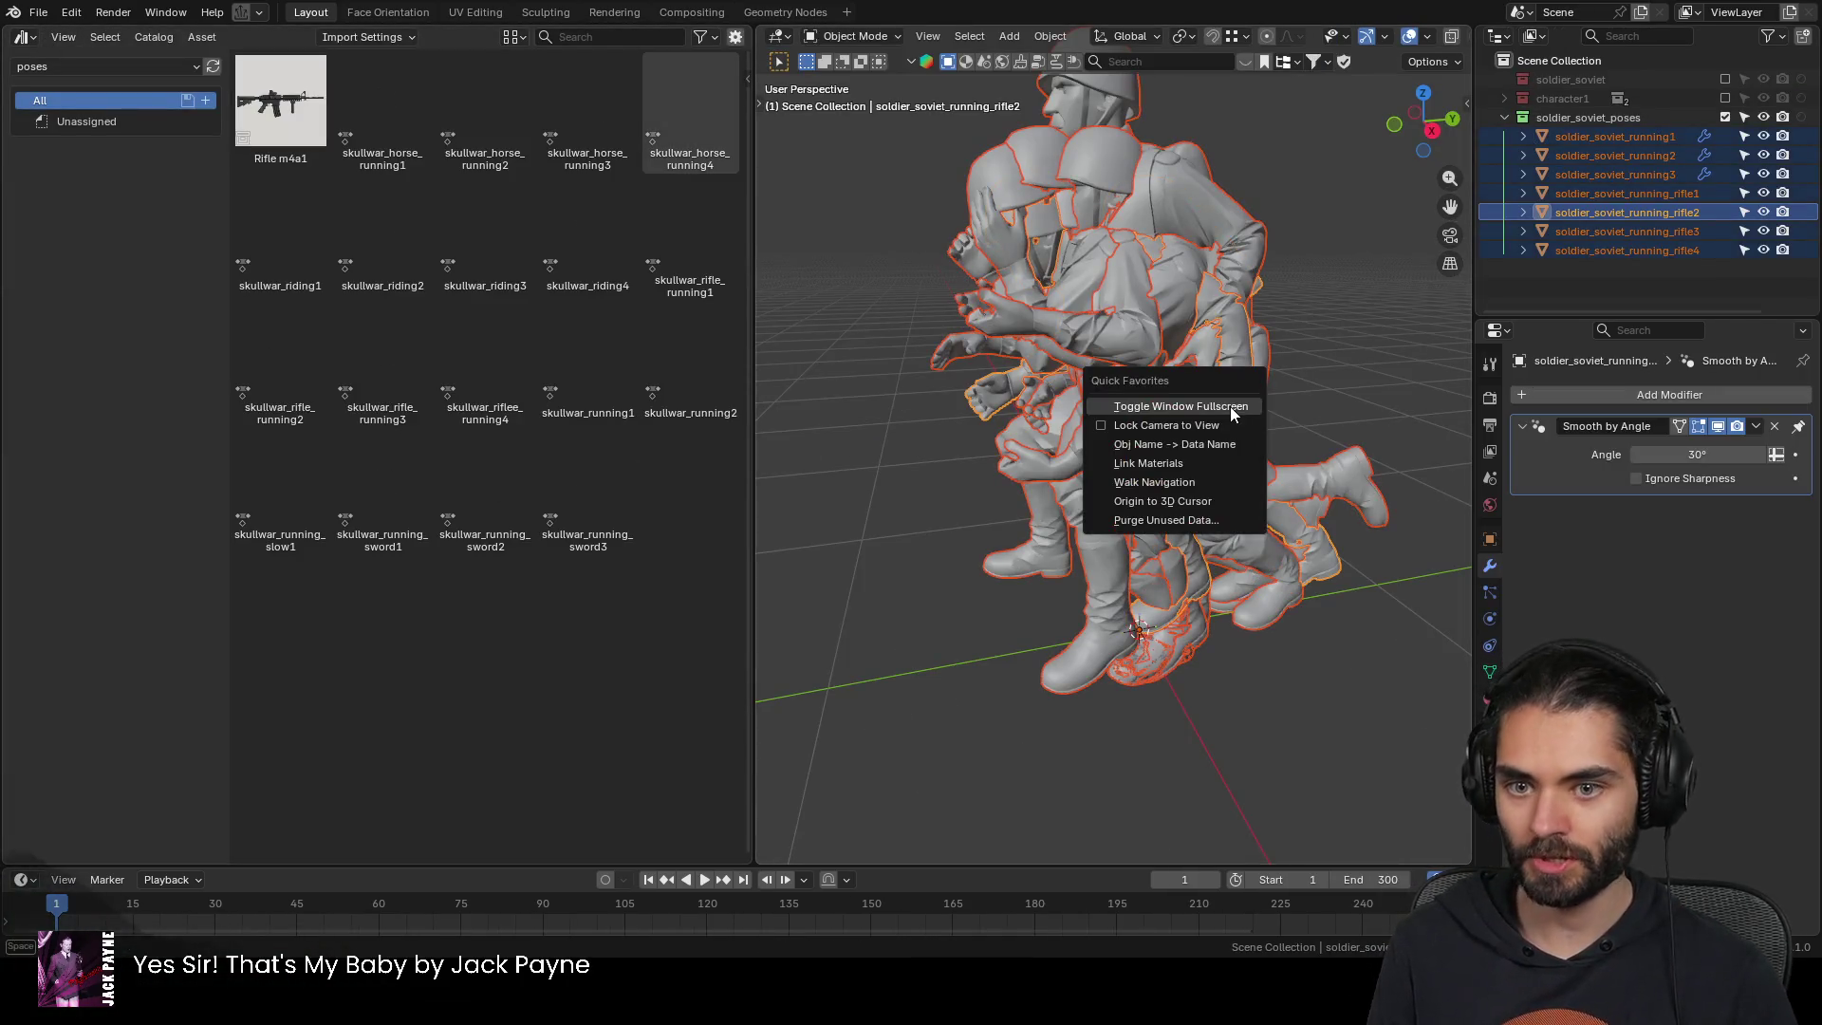
click(1186, 444)
click(38, 13)
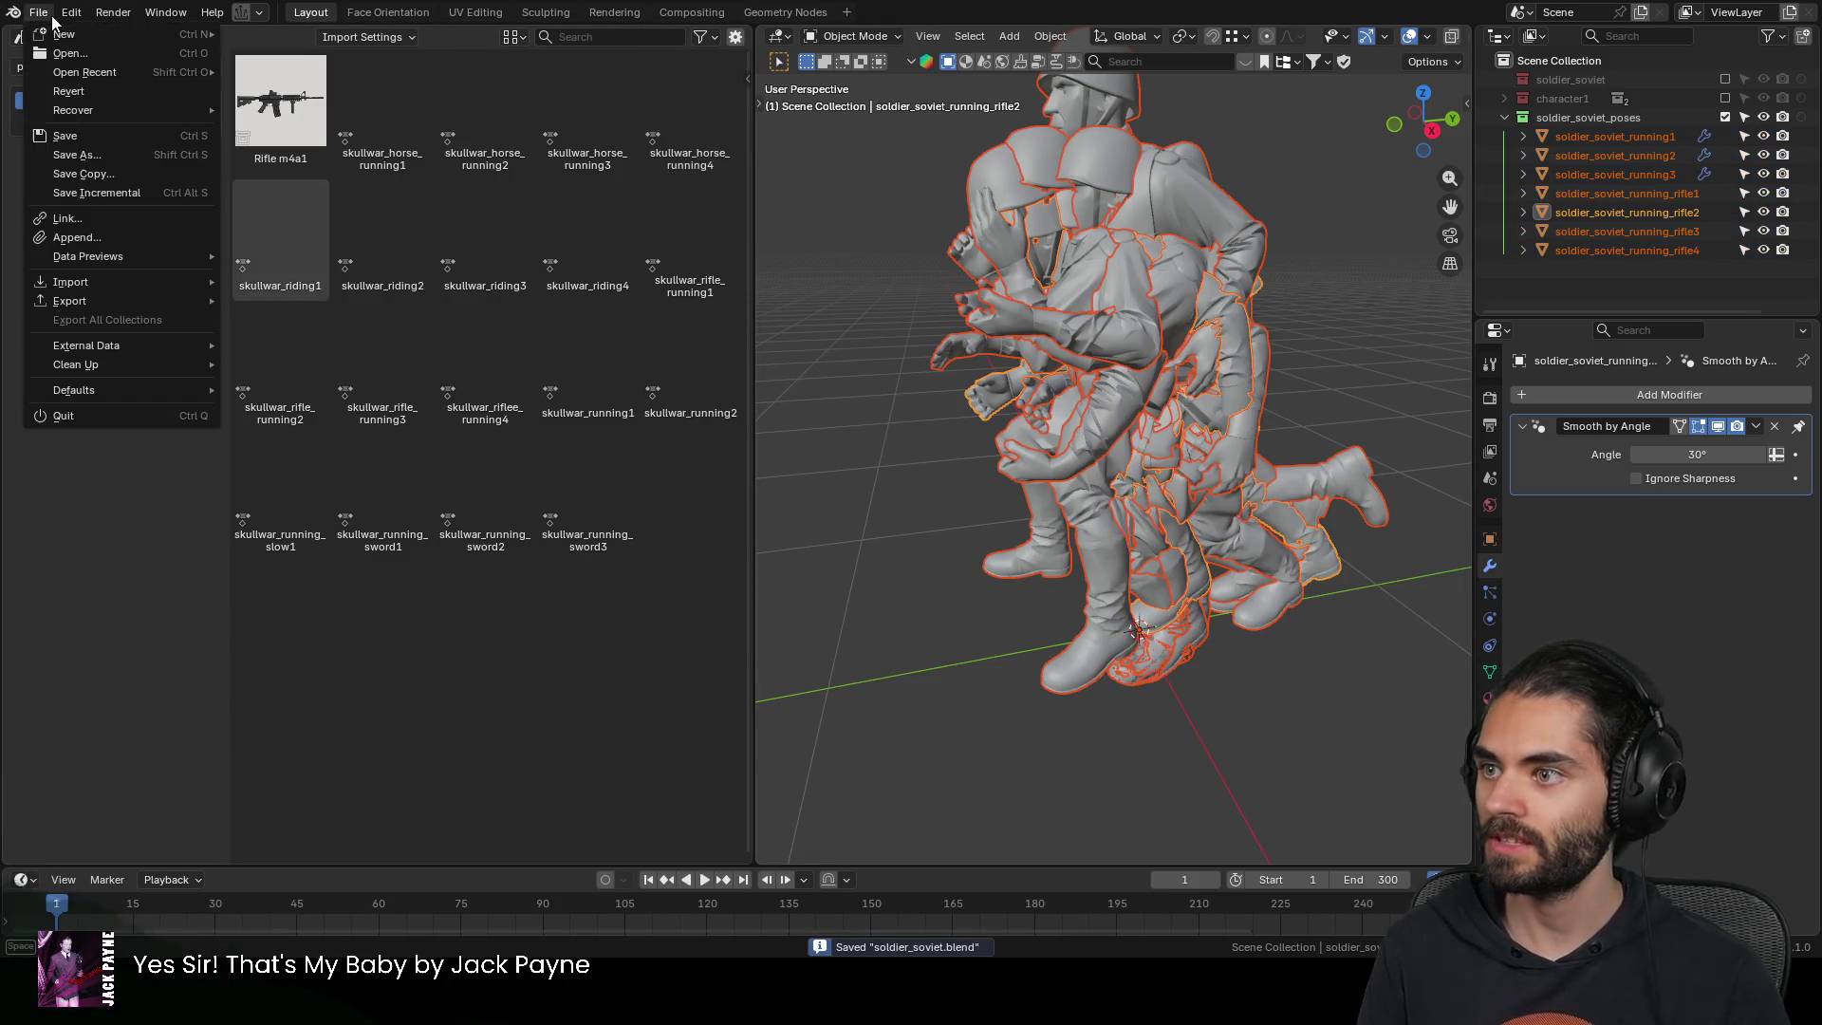
key(ctrl+s)
Open soldier_samurai.blend, purge its unused data, and save it
click(38, 12)
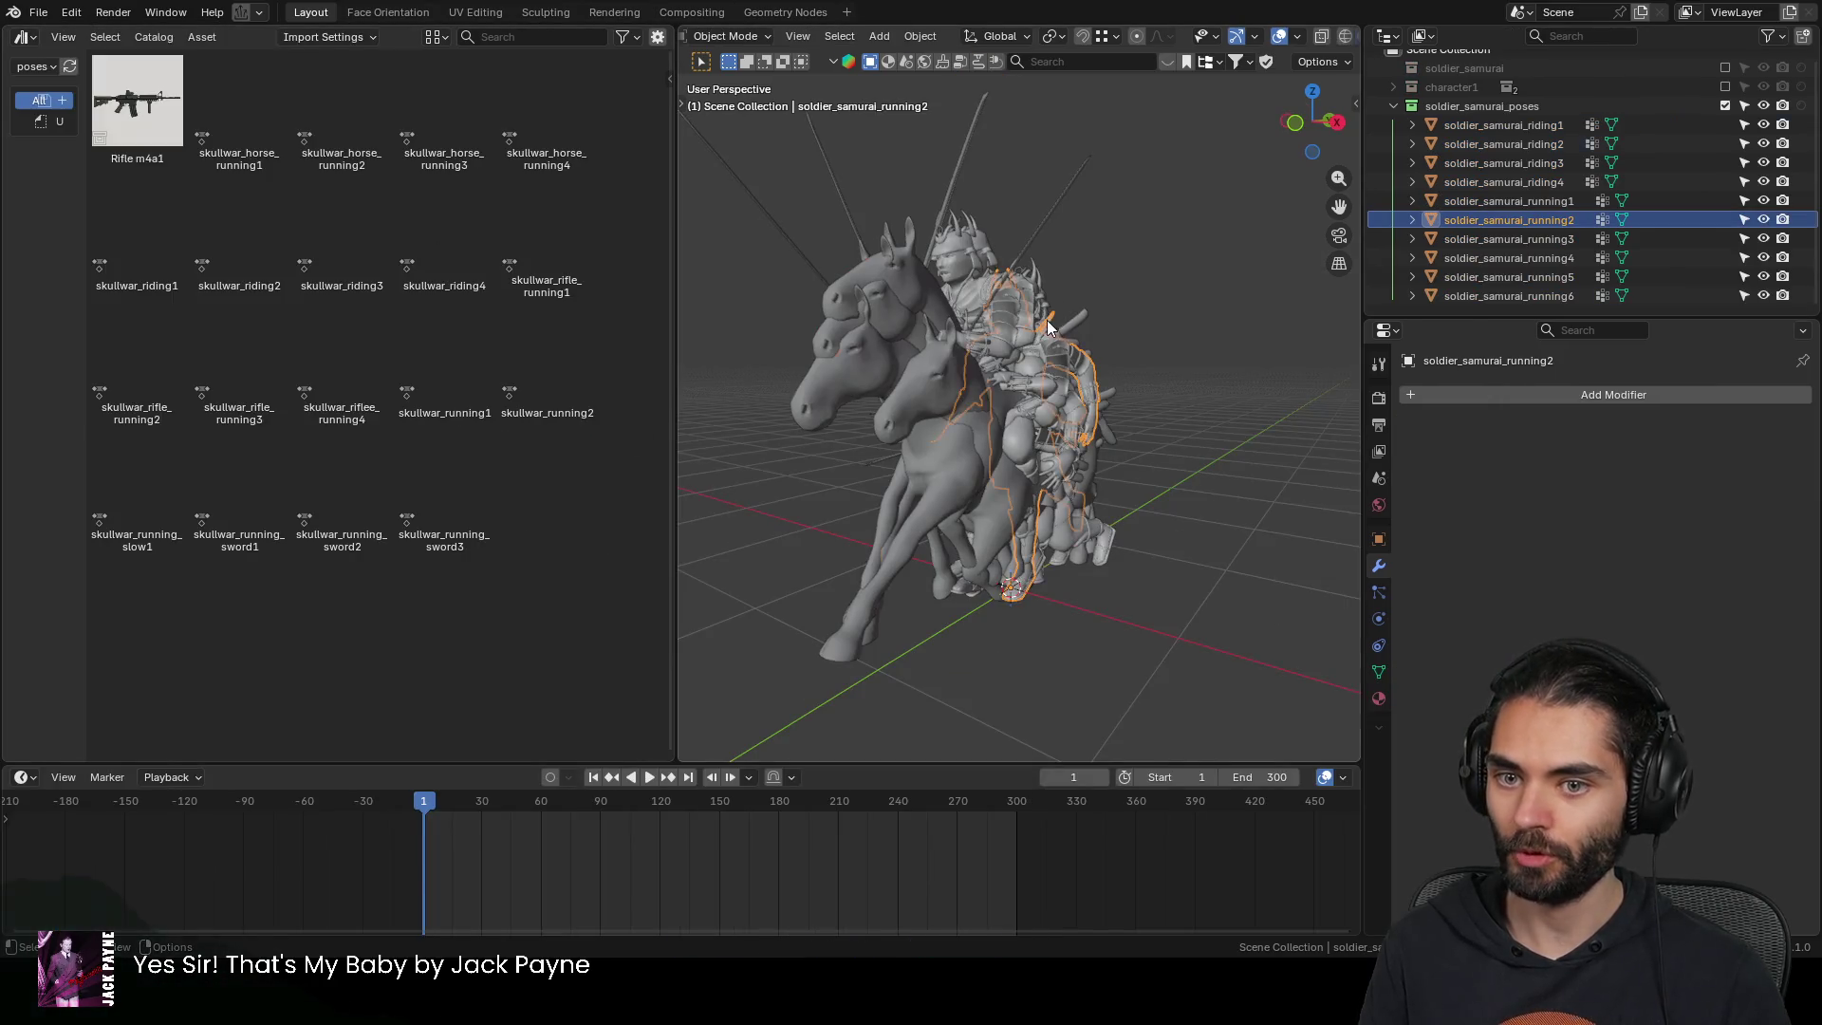
key(a)
right_click(1033, 326)
key(Escape)
key(ctrl+s)
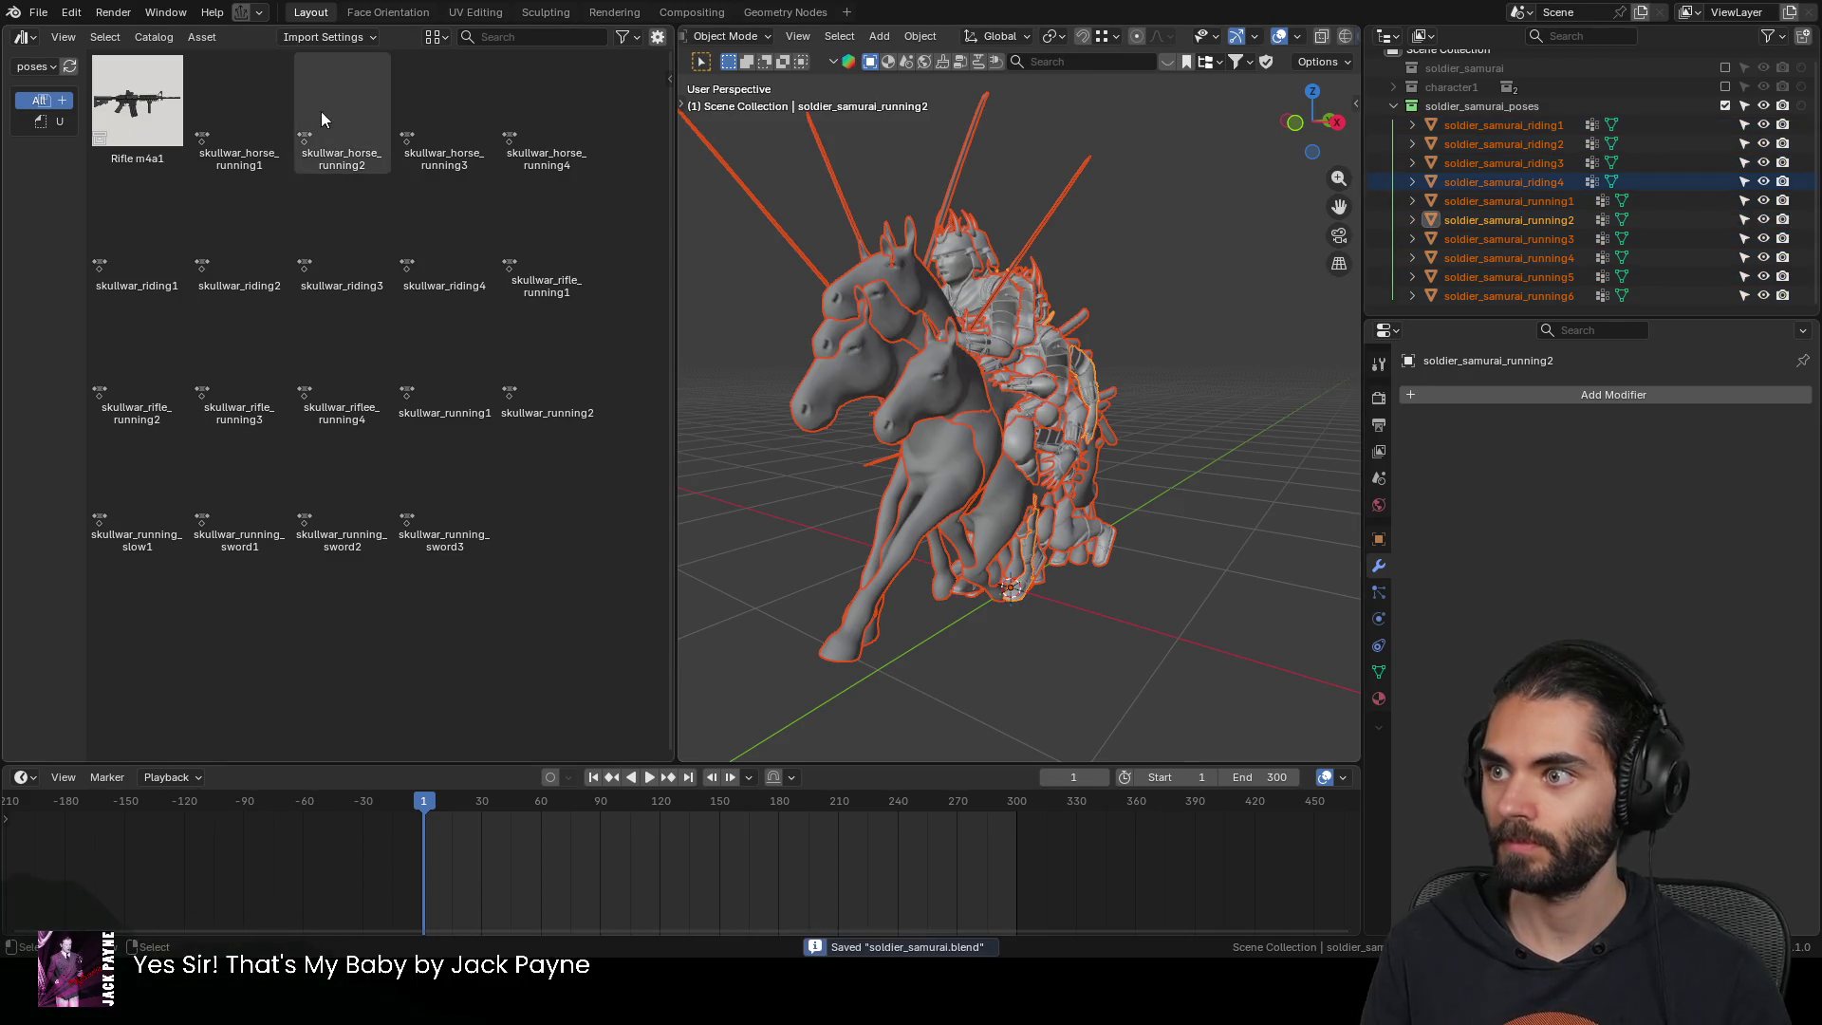
Open the soldier_navy.blend file
click(43, 12)
key(Escape)
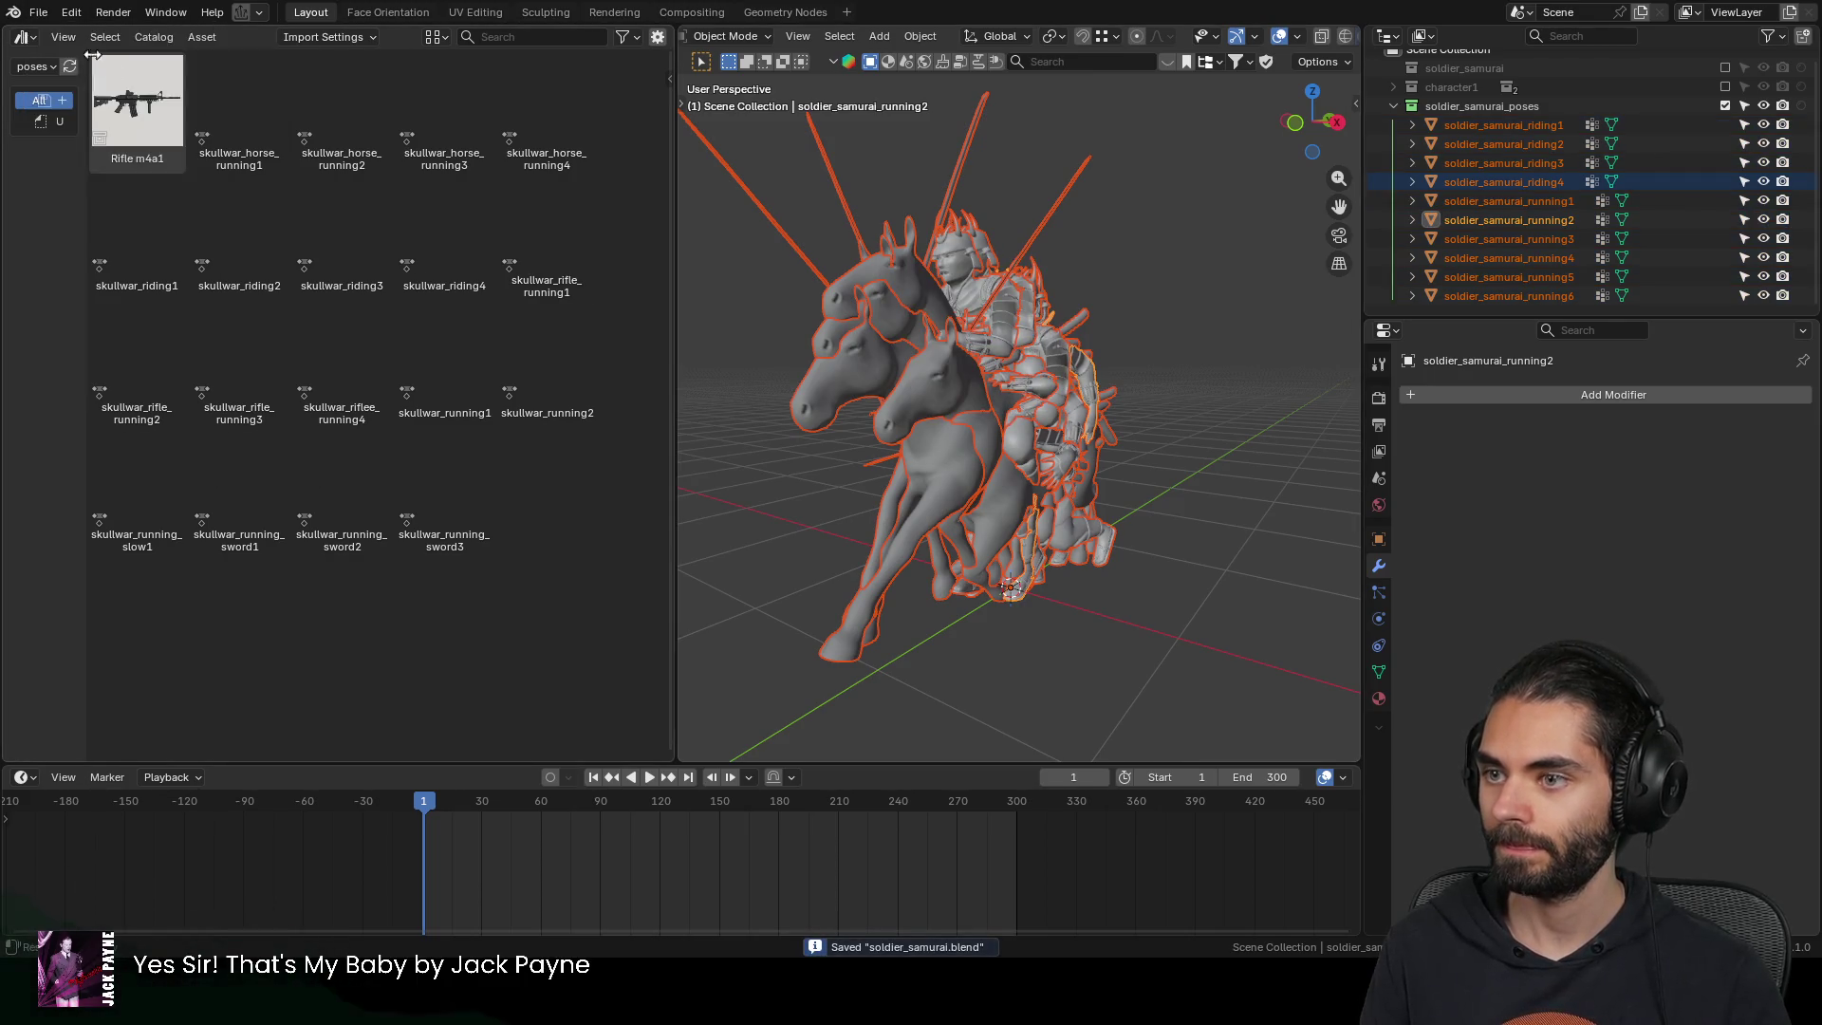
click(342, 109)
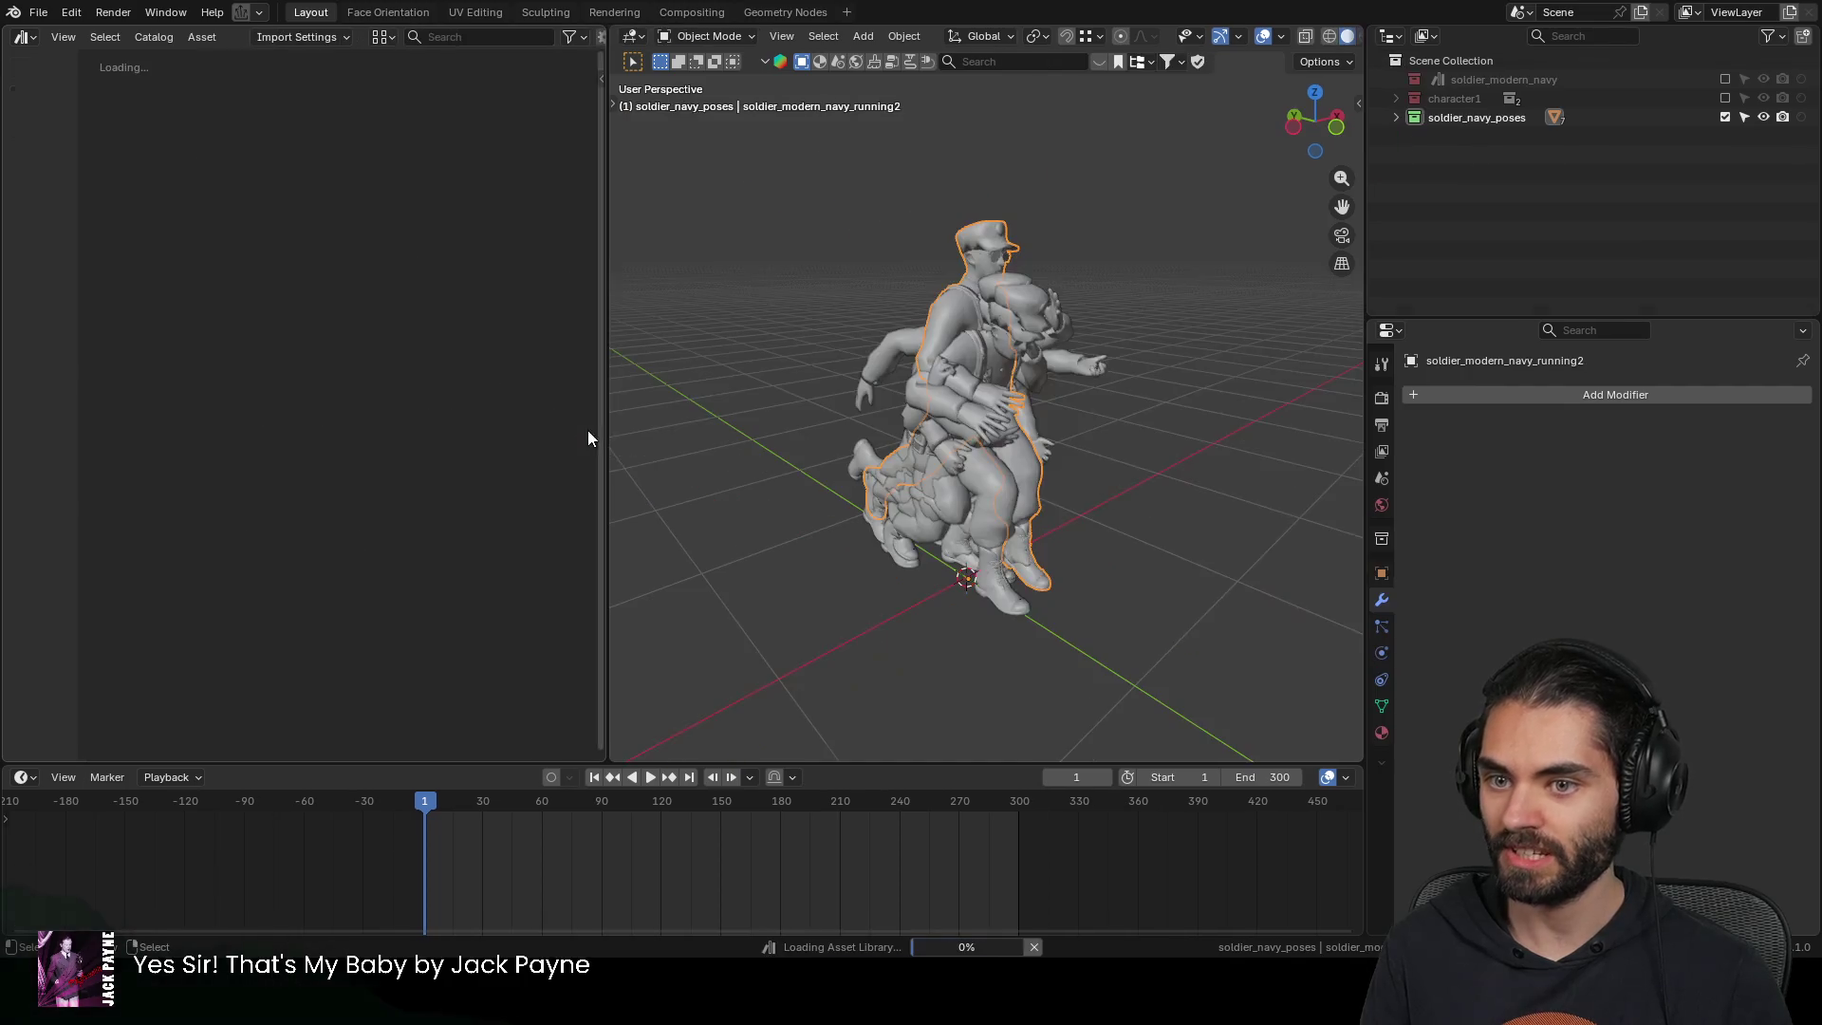
Purge unused data from the navy soldier file and save it
key(ctrl+p)
click(988, 297)
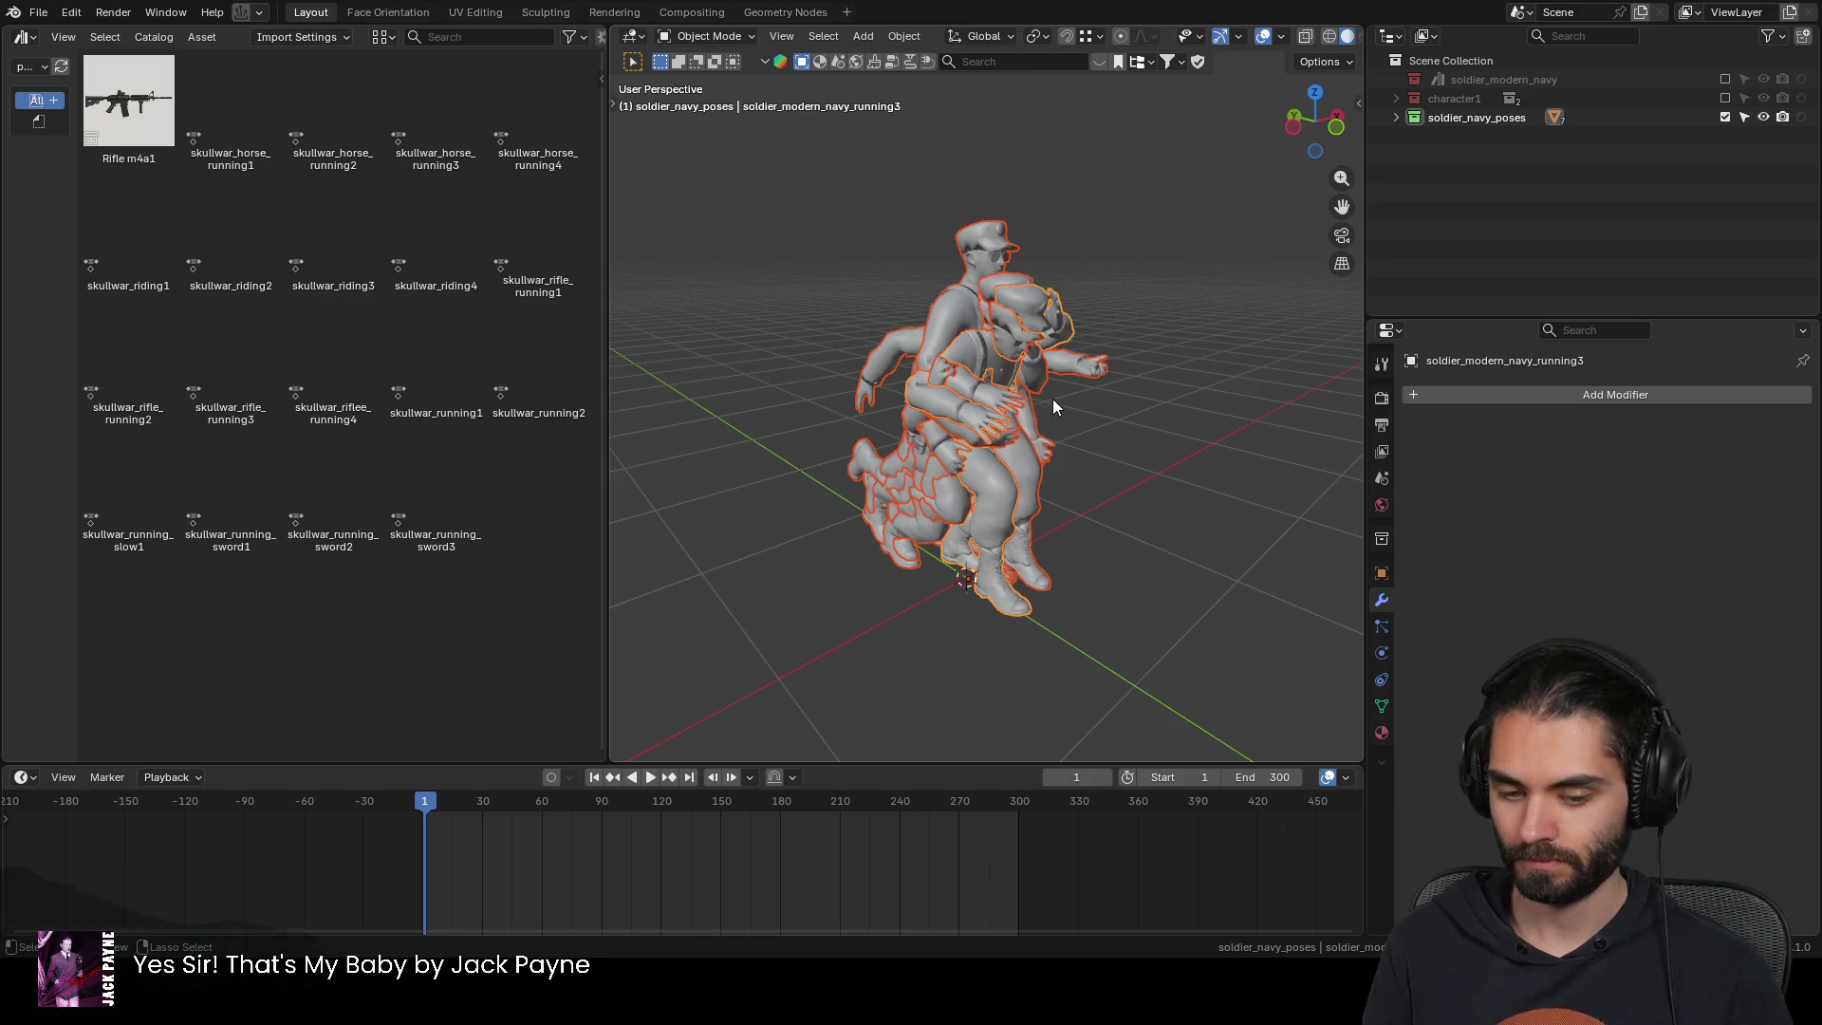
key(ctrl+s)
Open the knight soldier file, purge its unused data, and save it
click(38, 12)
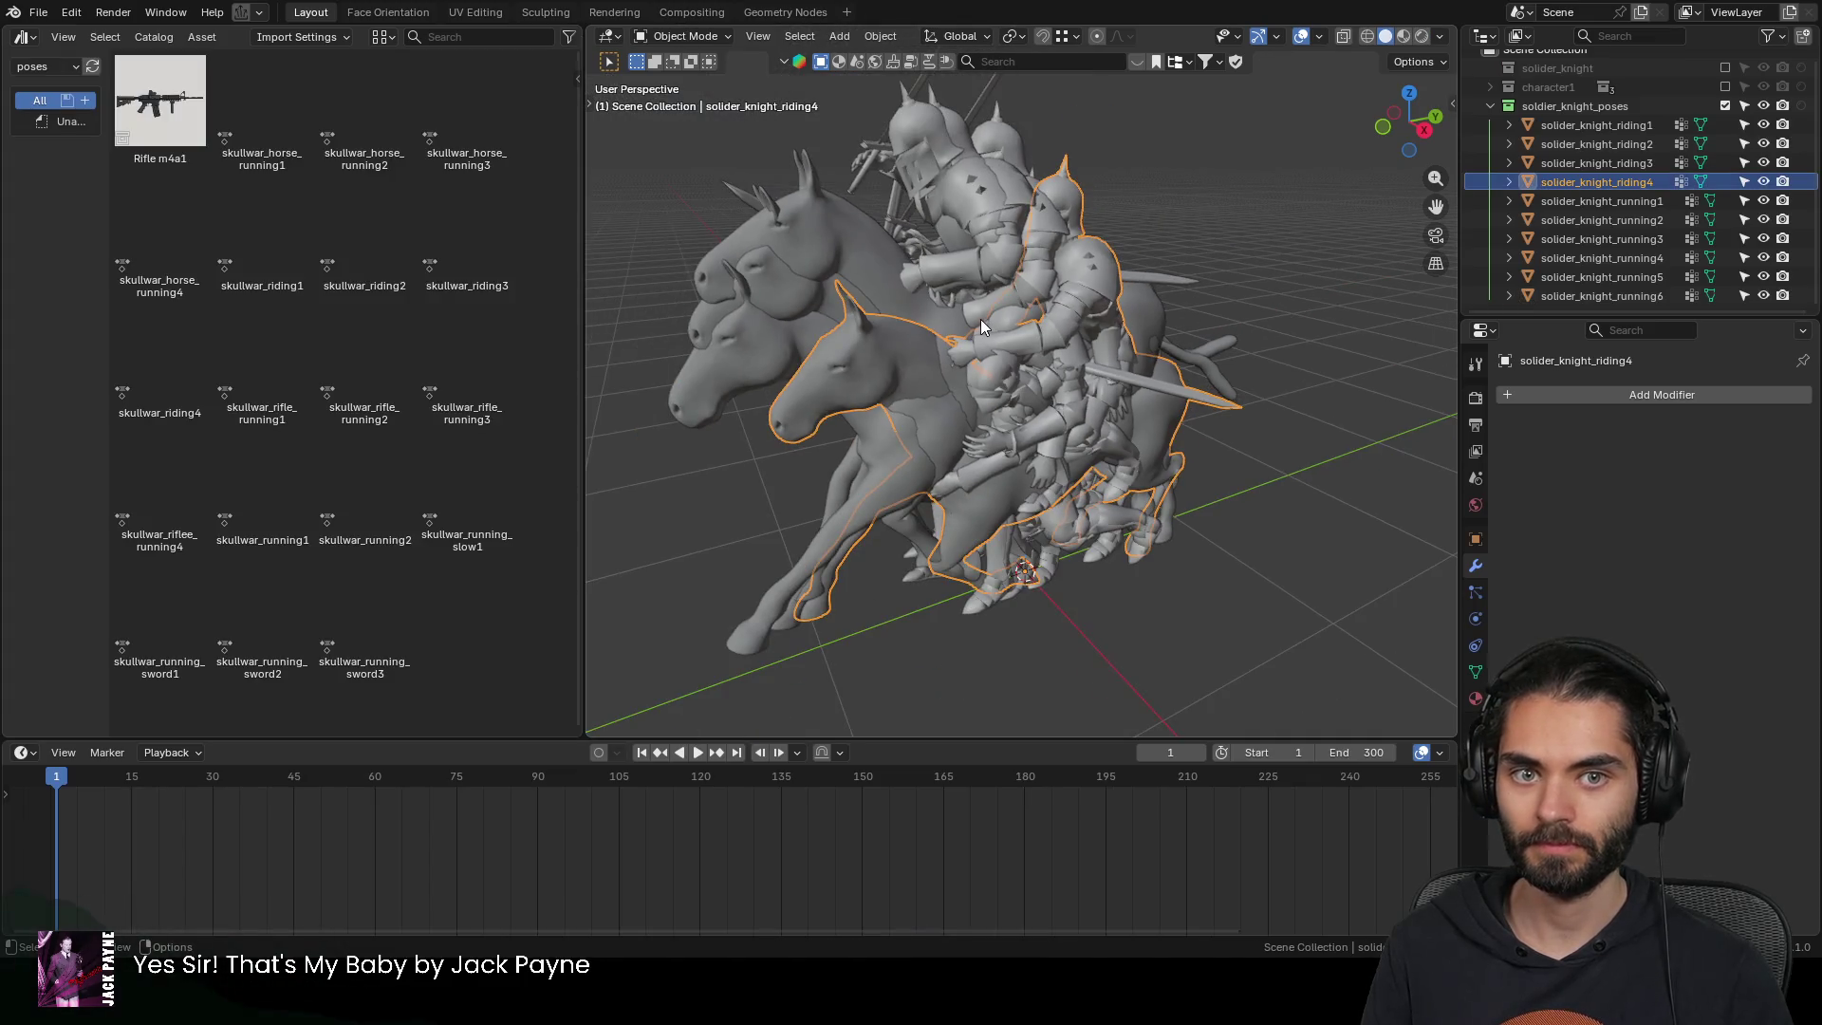
key(a)
key(ctrl+l)
click(981, 319)
key(ctrl+s)
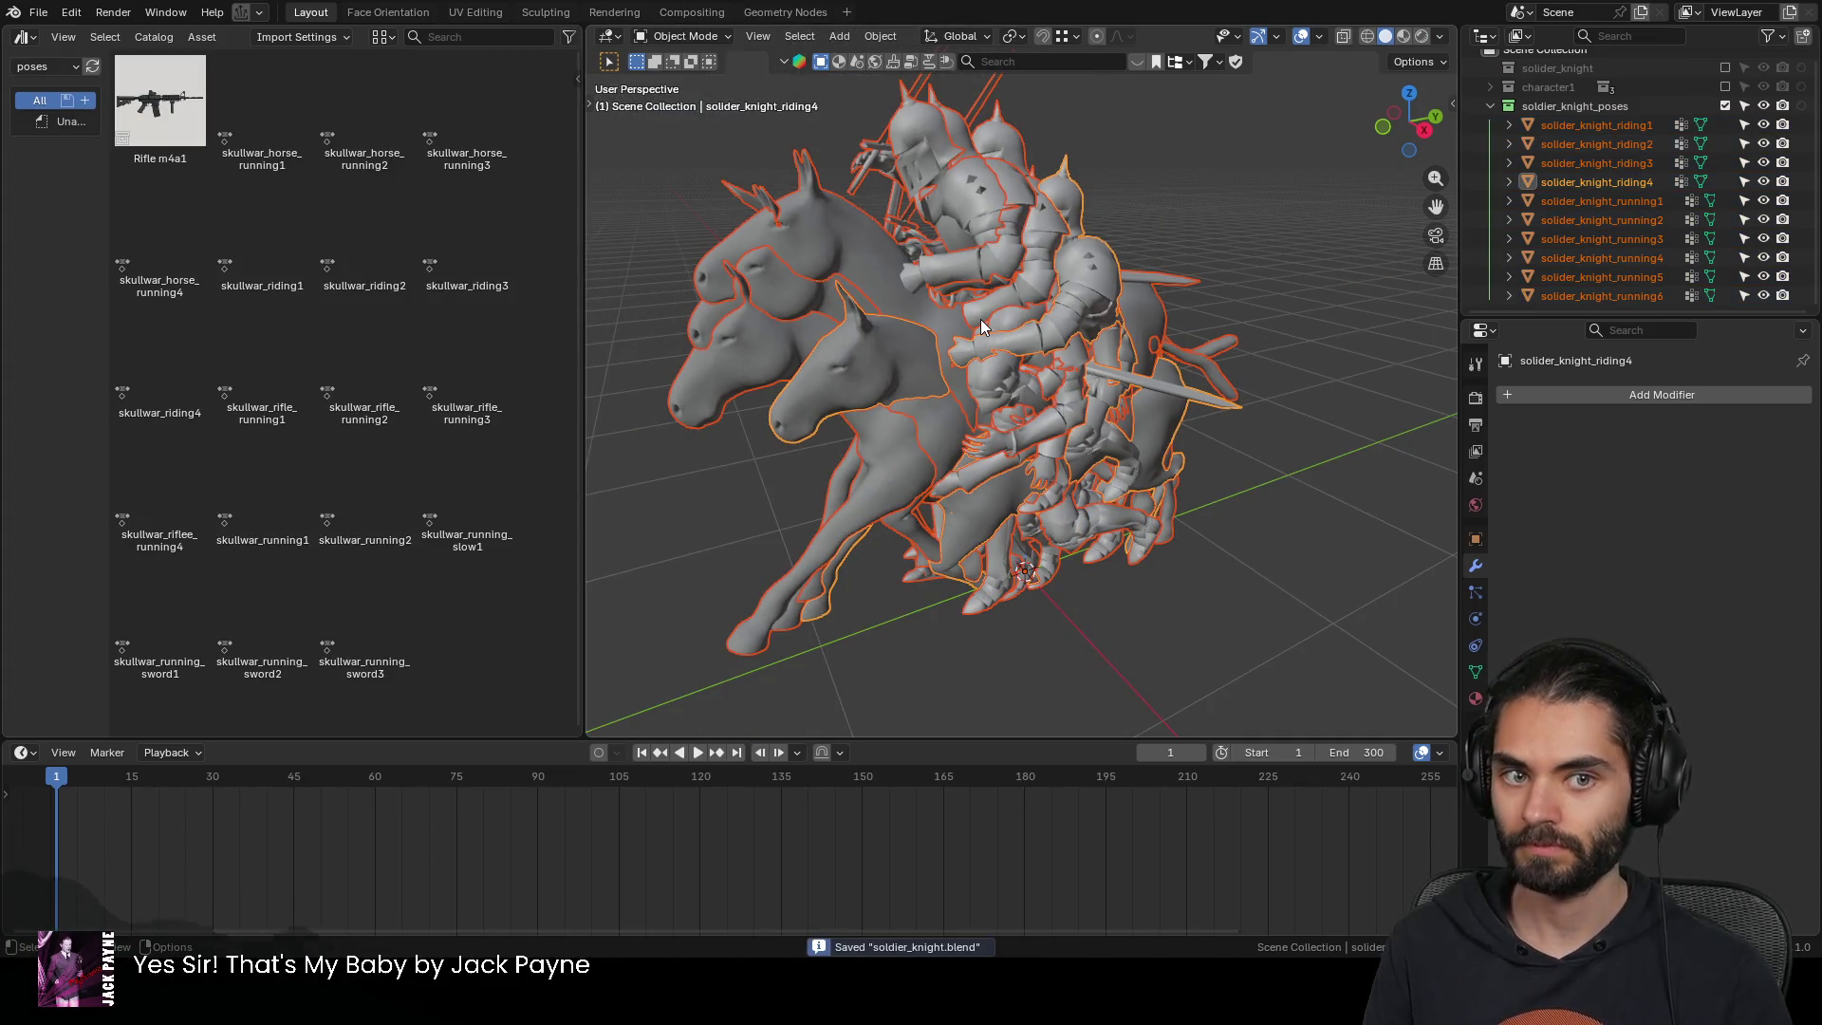
key(alt+a)
Open the gladiator soldier file, saving changes when prompted
click(38, 11)
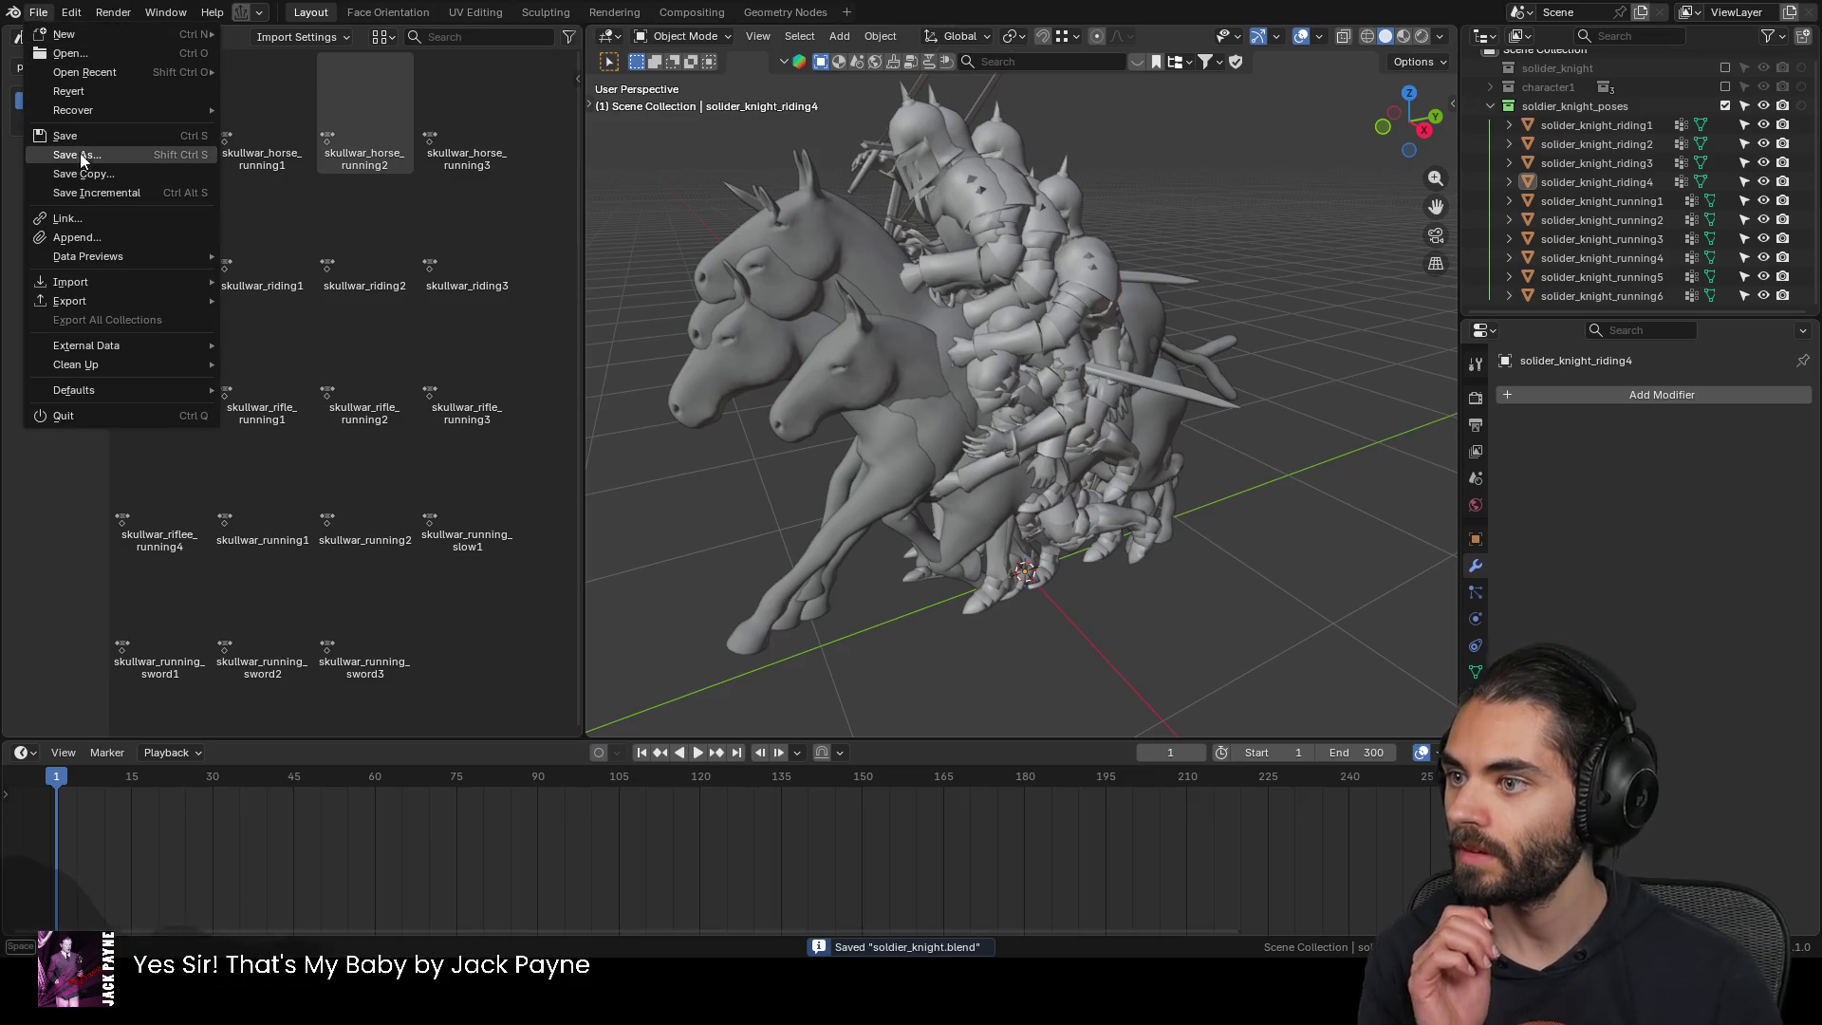
click(69, 53)
click(833, 500)
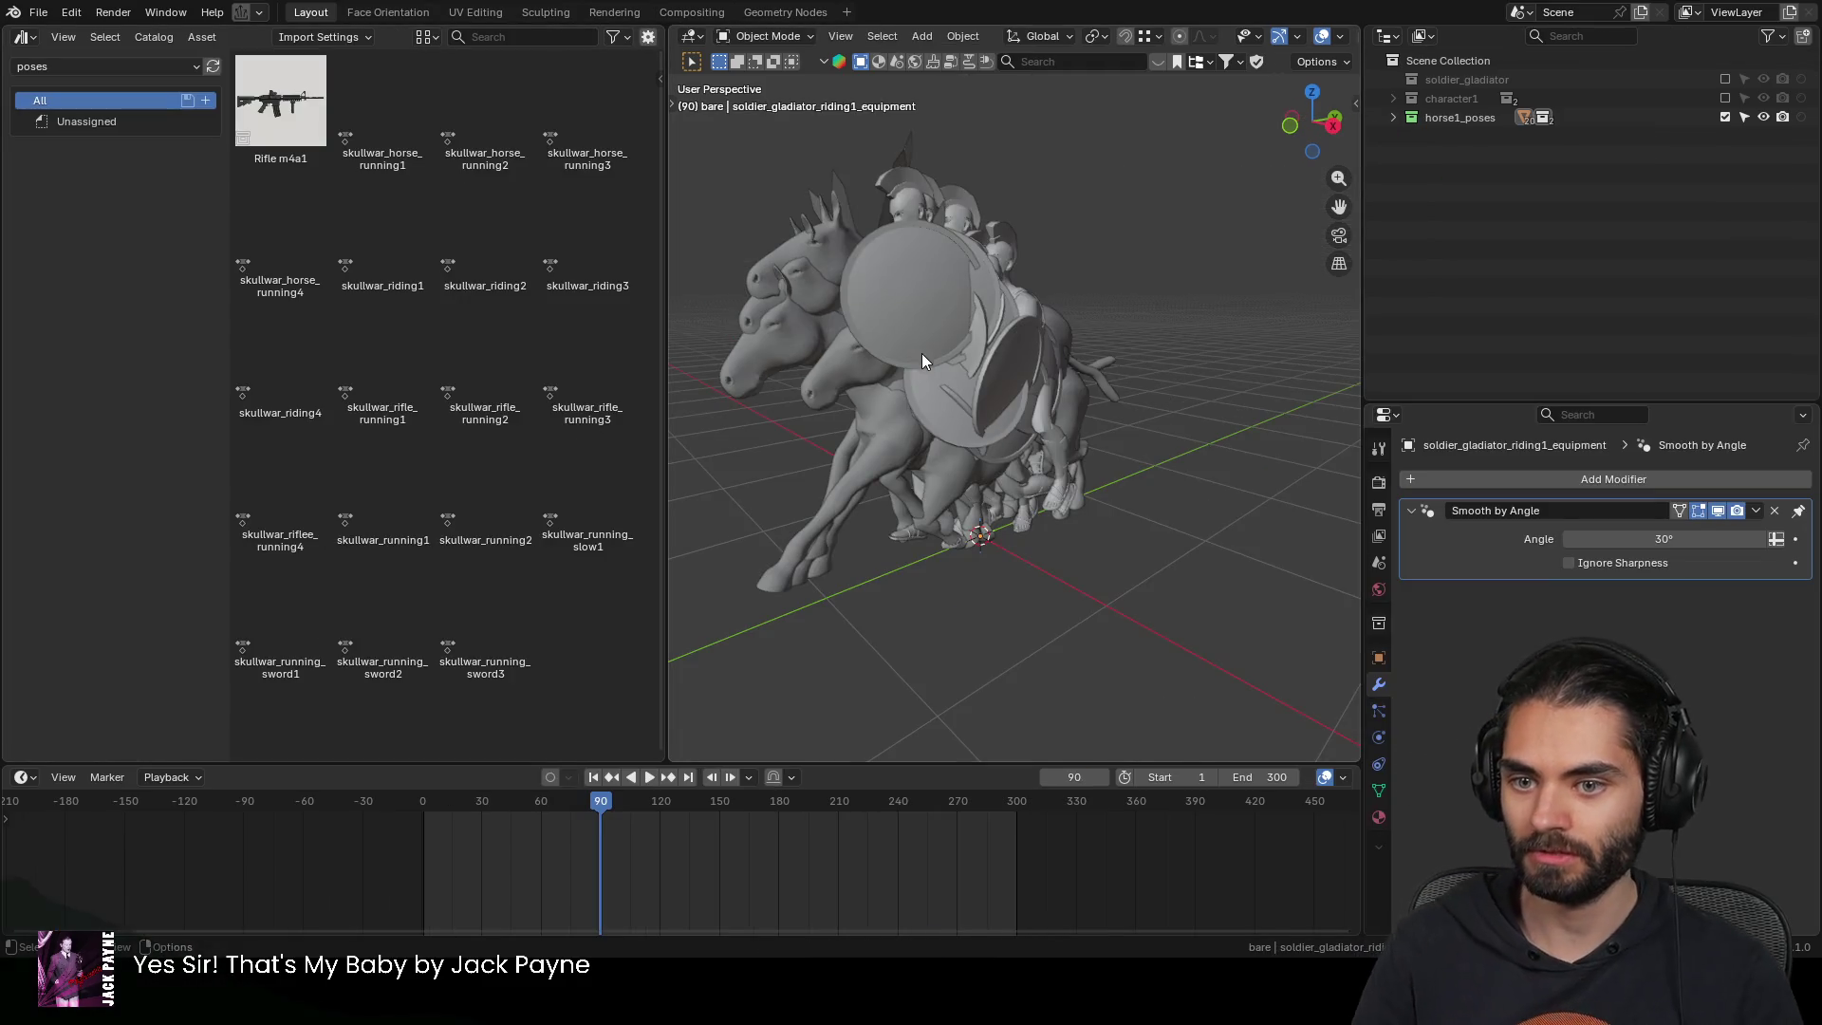
Rename the horse1_poses collection to soldier_gladiator_poses
click(921, 353)
middle_drag(921, 345, 1027, 368)
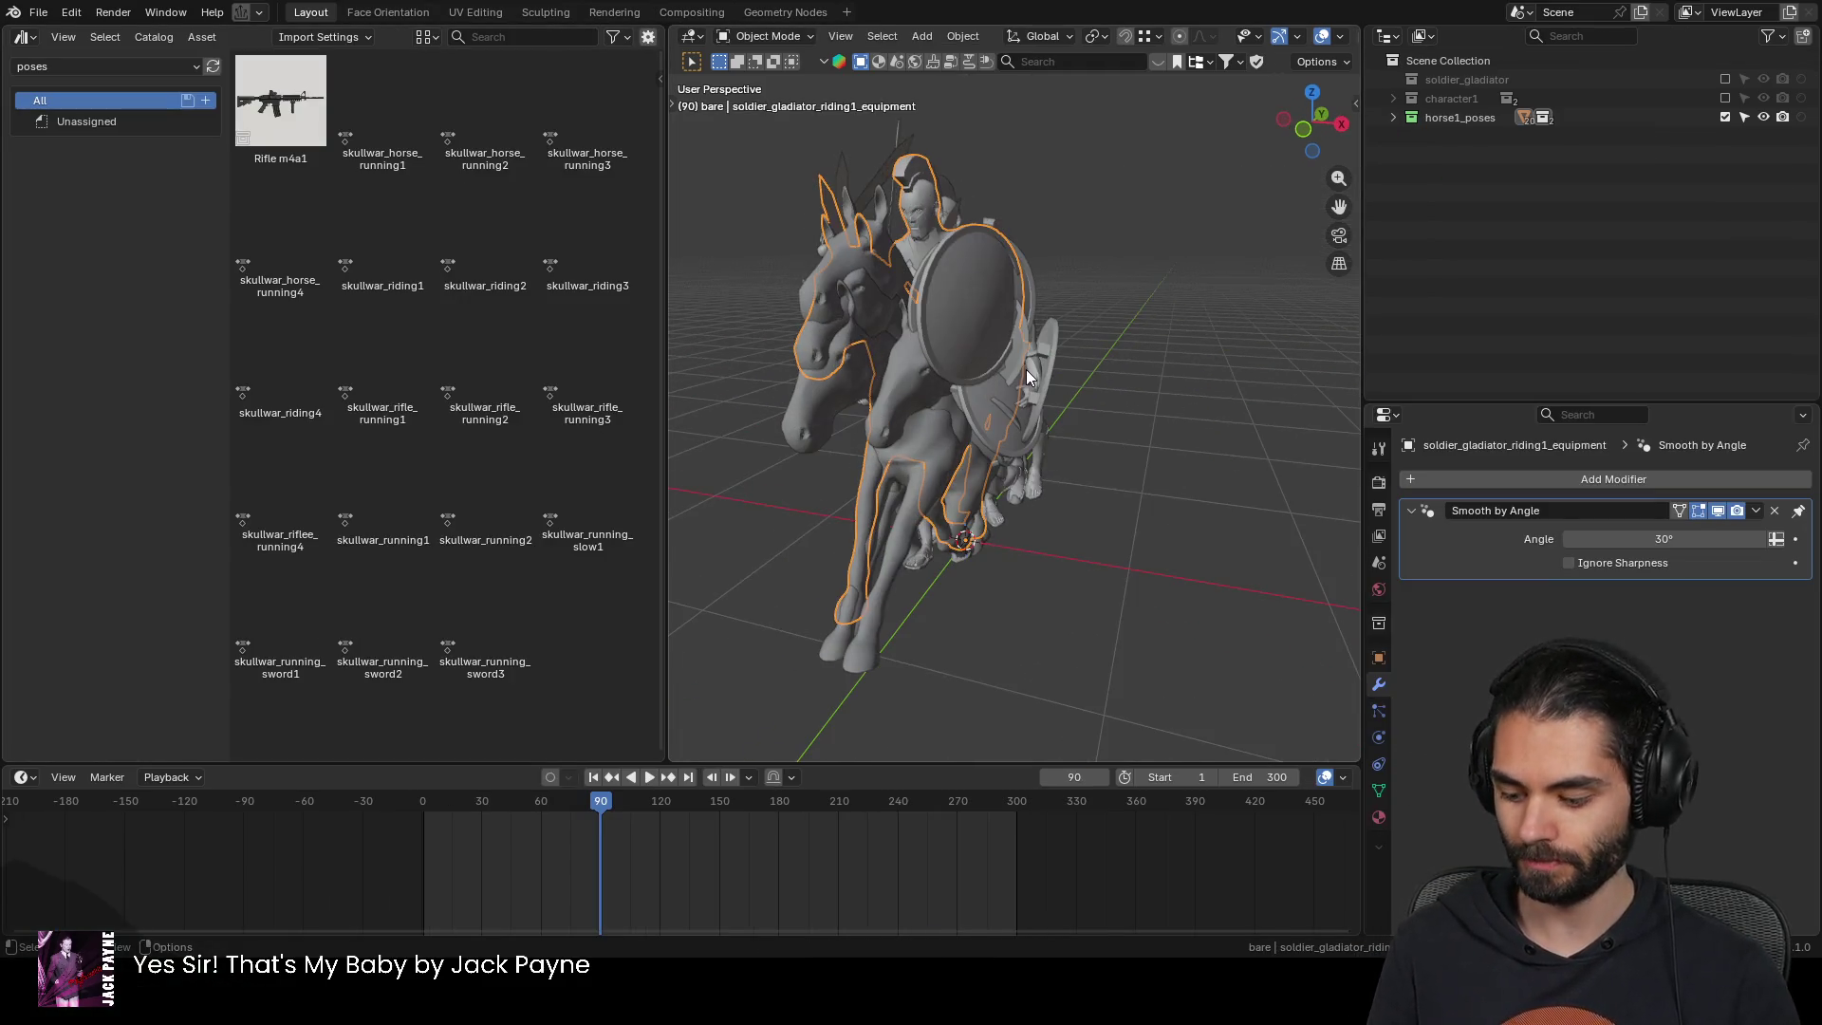
double_click(1467, 121)
text(soldier_gladiat)
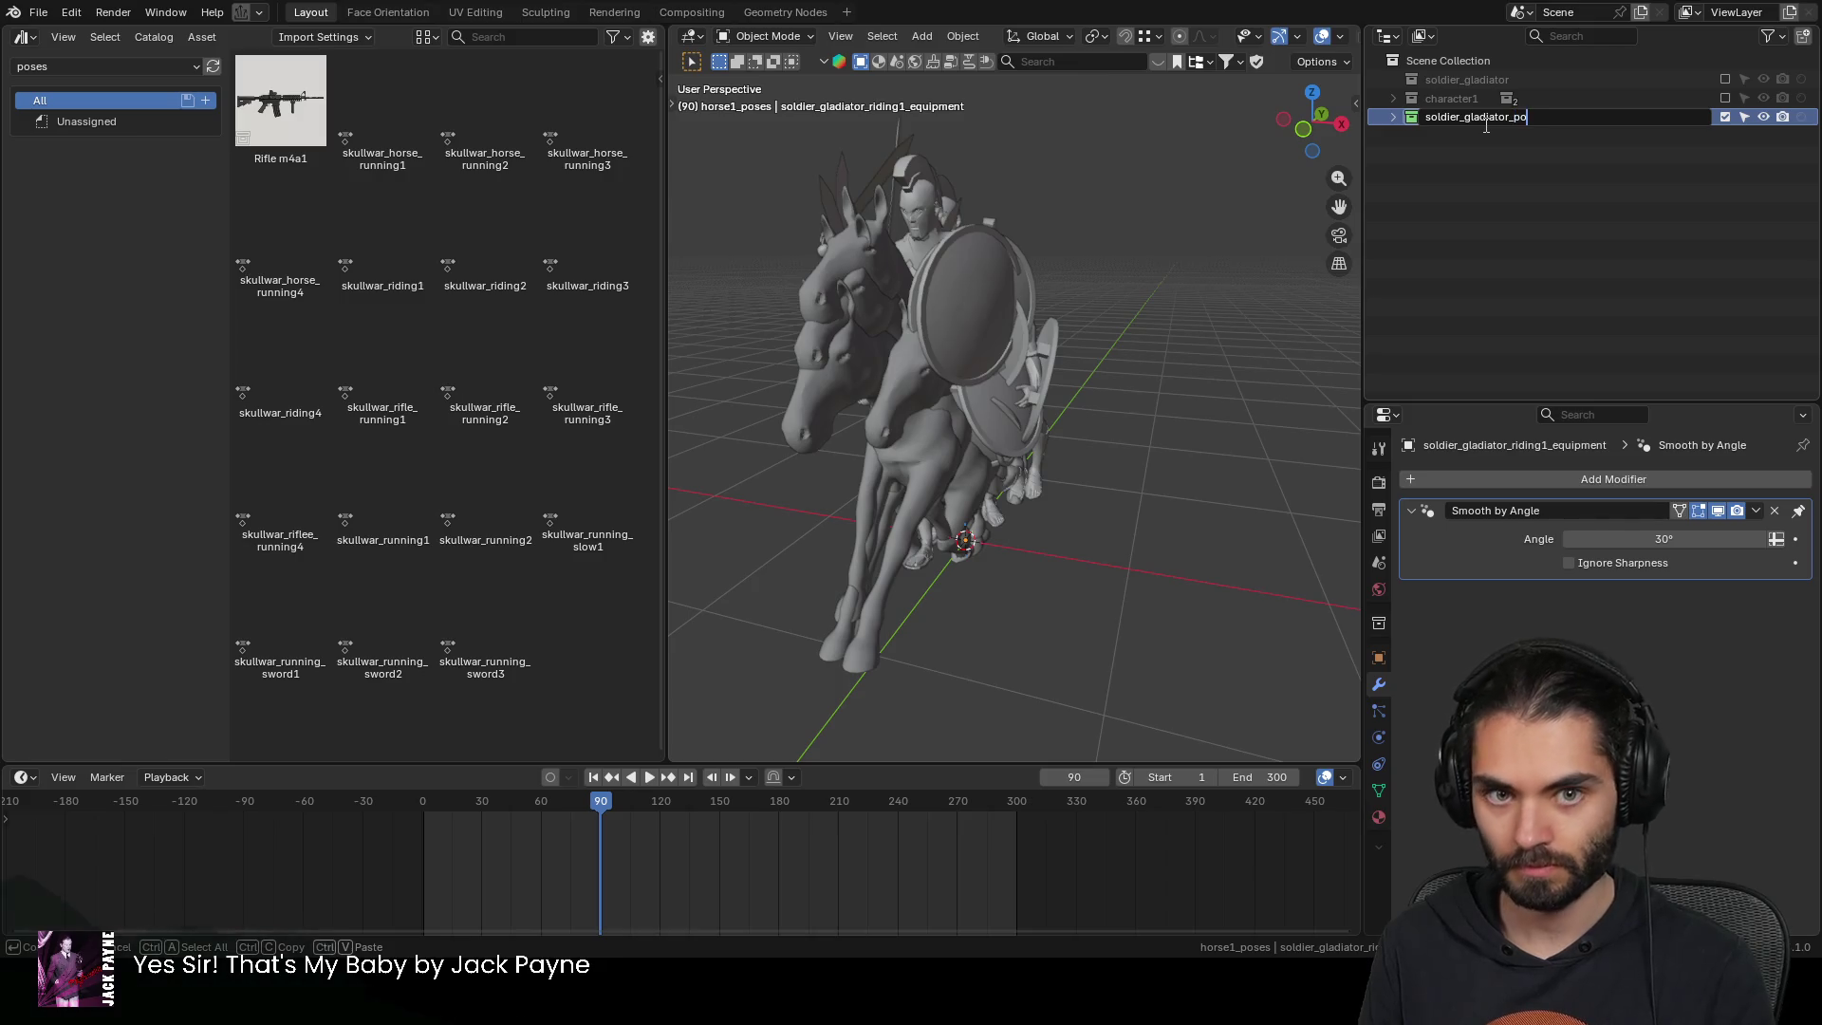
key(Return)
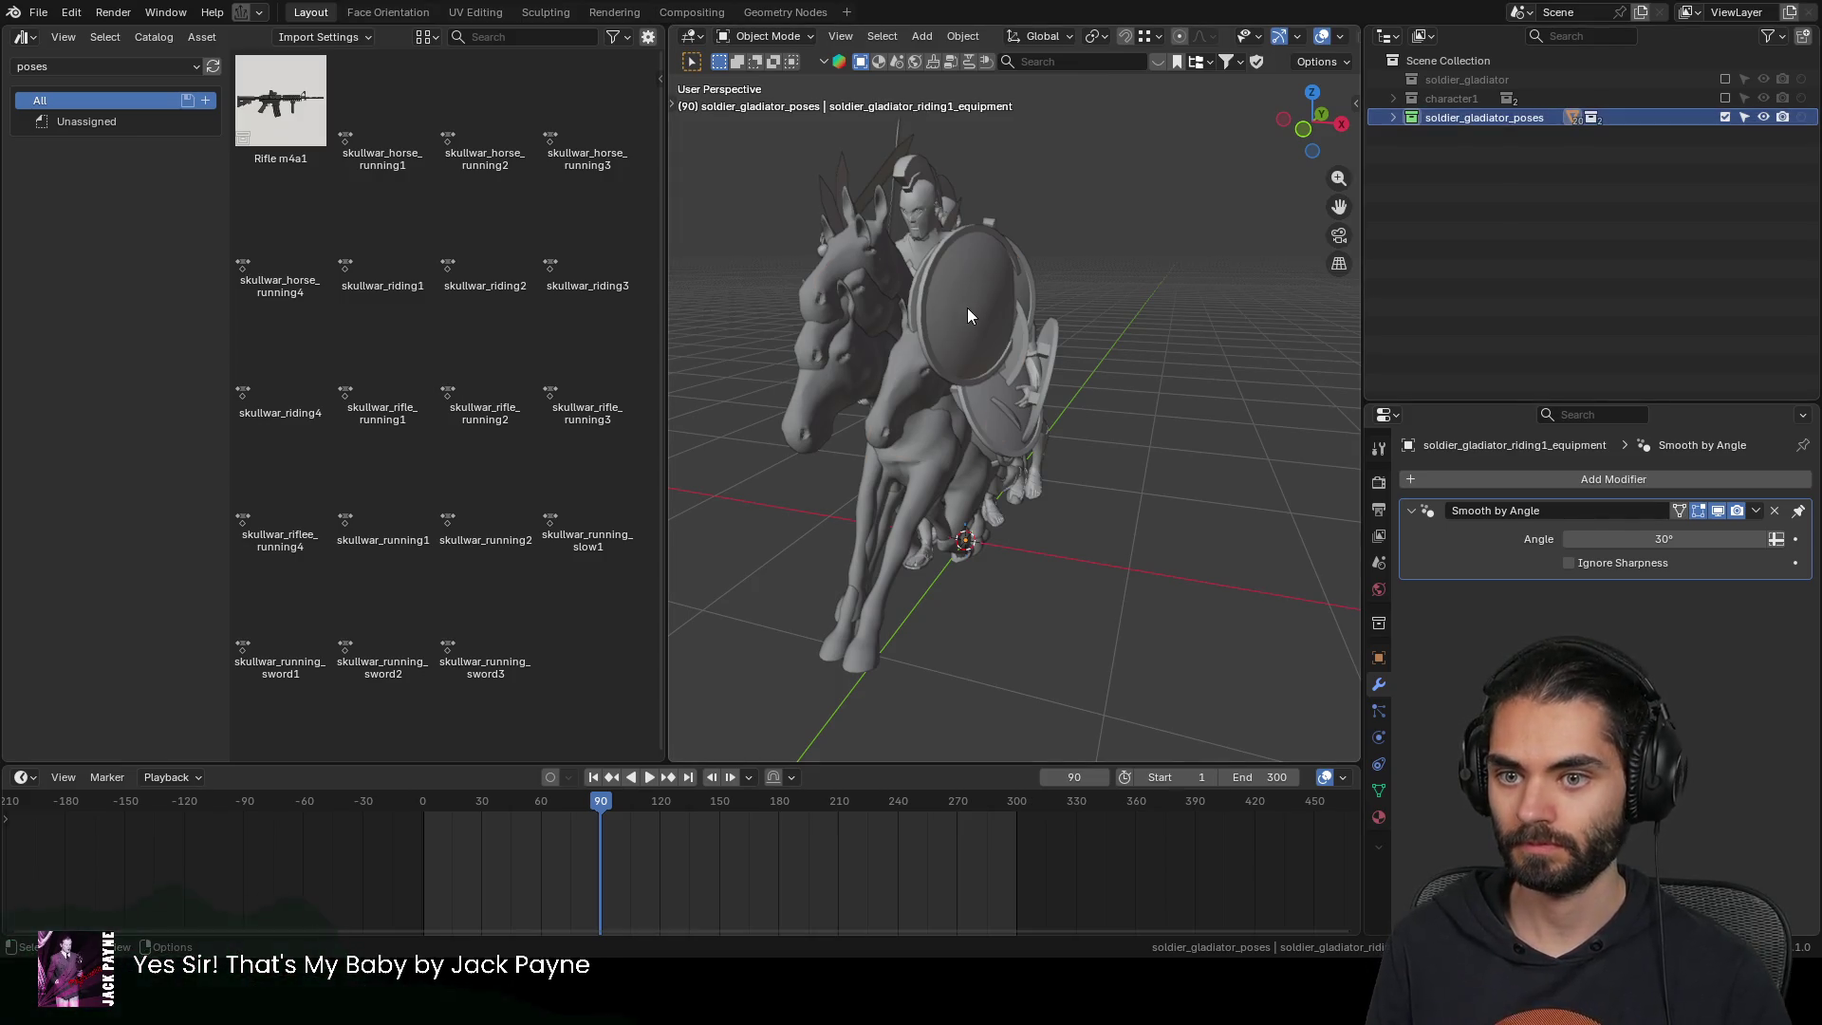
Select the models, purge unused data, and save soldier_gladiator.blend
click(967, 315)
right_click(966, 307)
key(Escape)
key(ctrl+s)
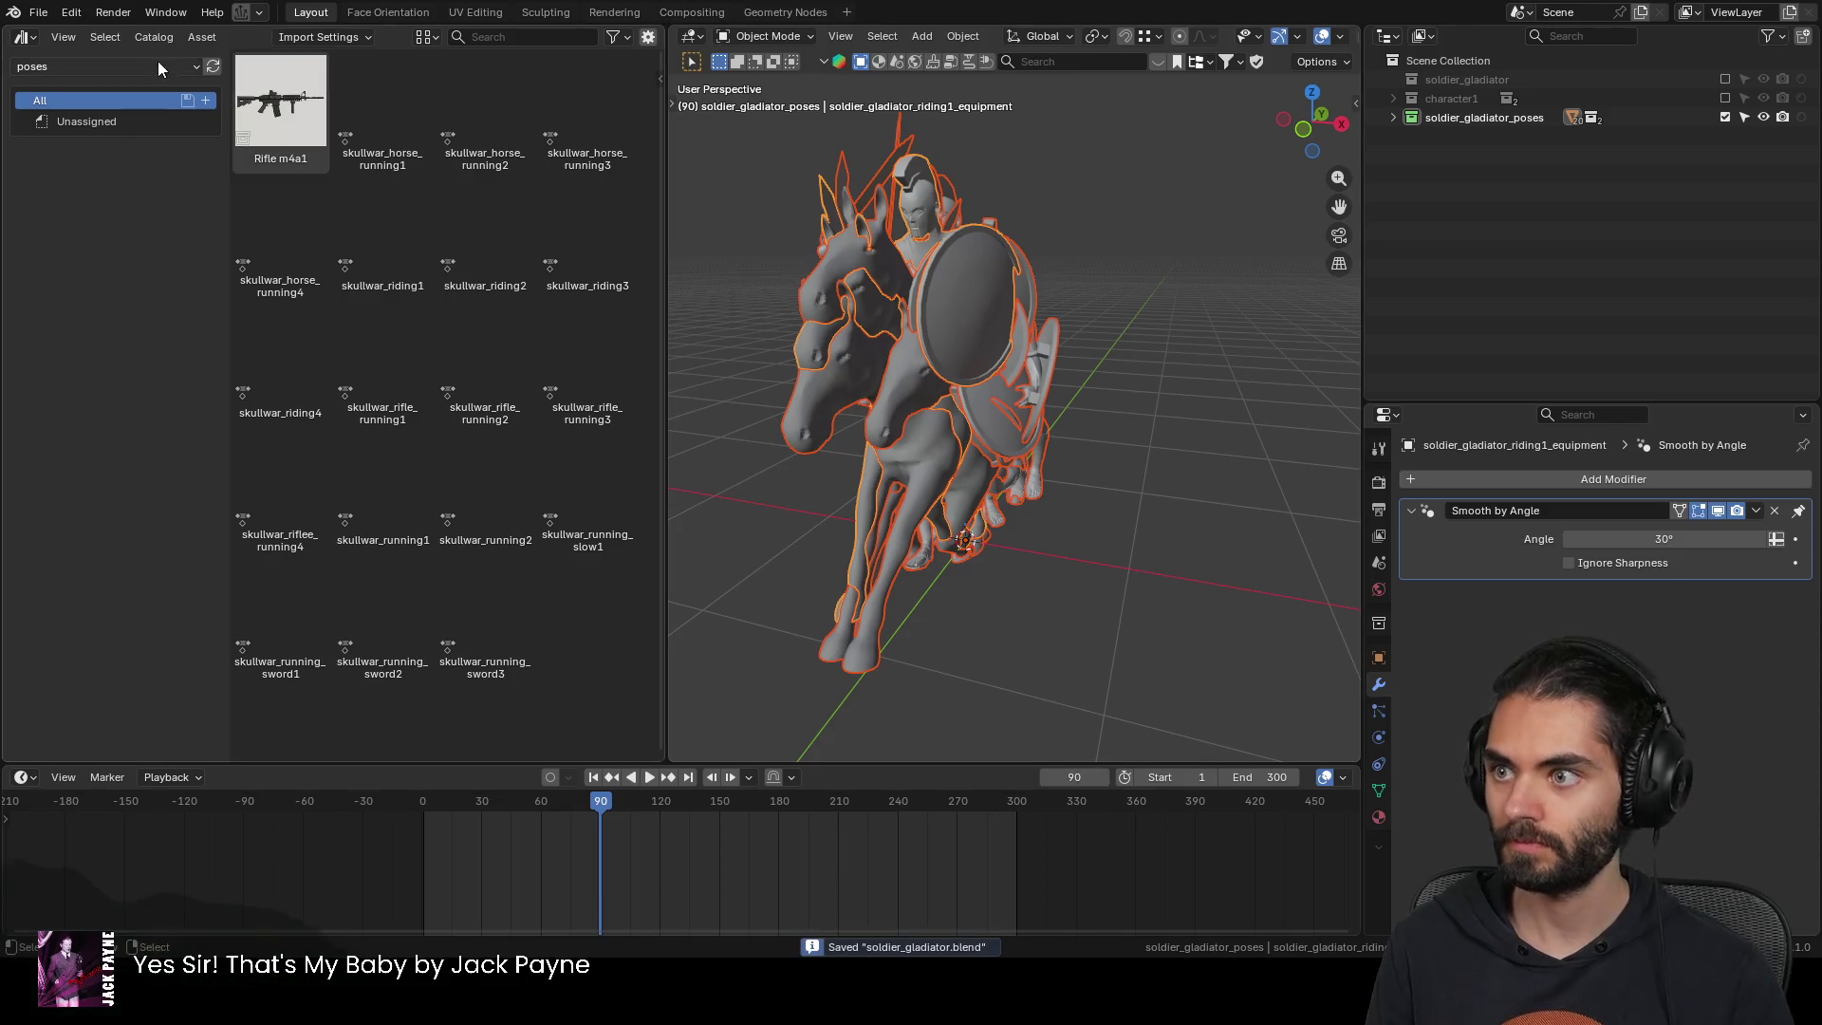
click(40, 13)
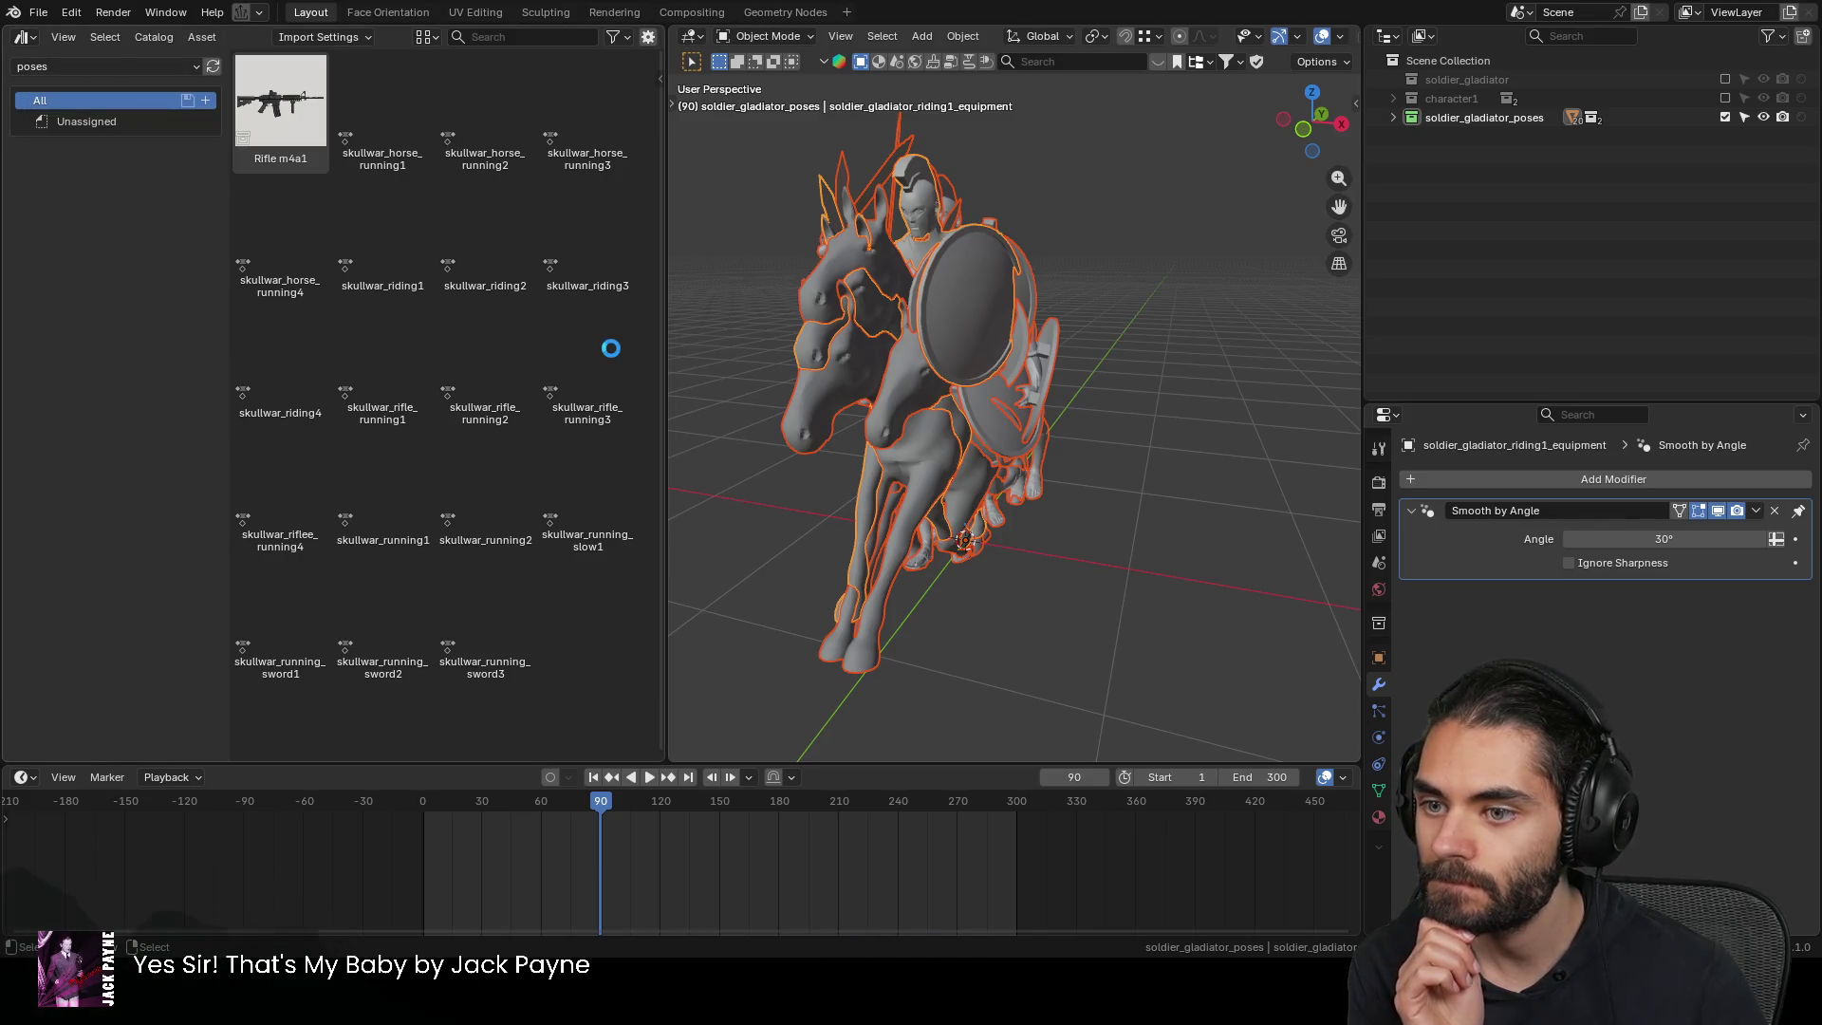
Select every arctic soldier object and save soldier_arctic.blend
mouse_move(907, 378)
middle_down()
mouse_move(1136, 345)
mouse_move(1022, 364)
mouse_move(954, 402)
middle_up()
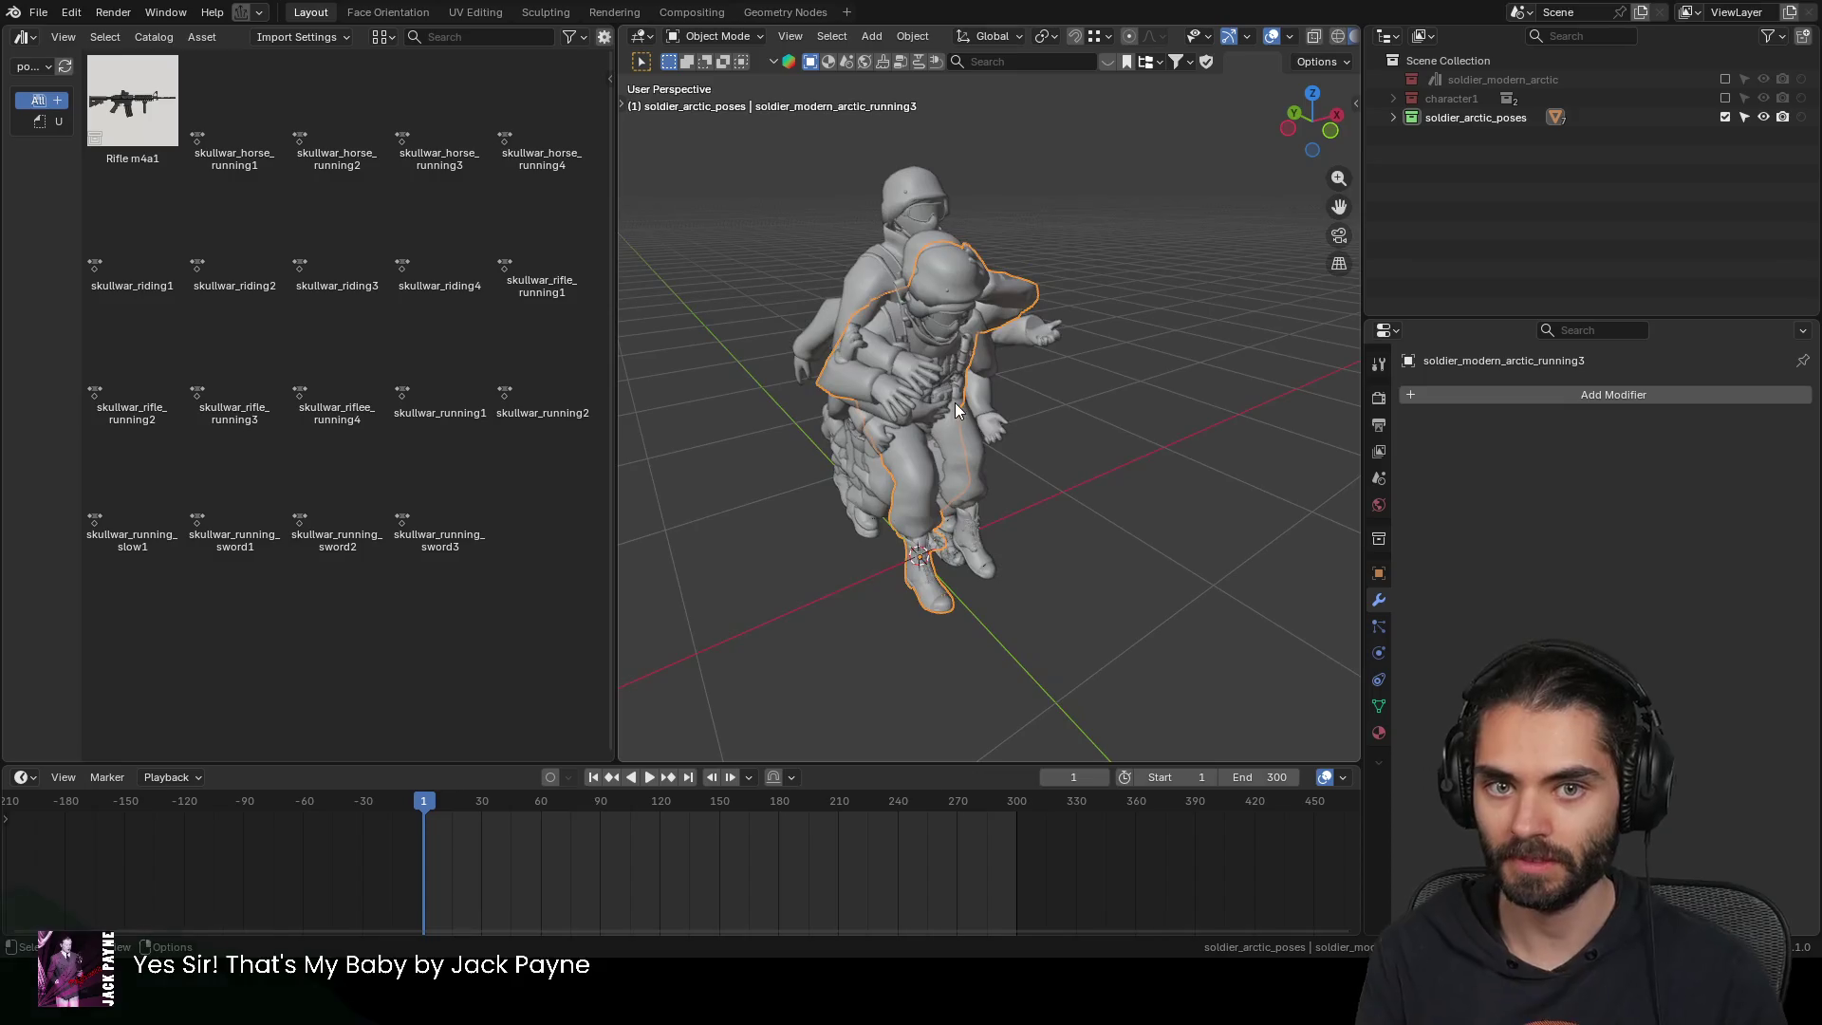
key(shift+g)
click(942, 407)
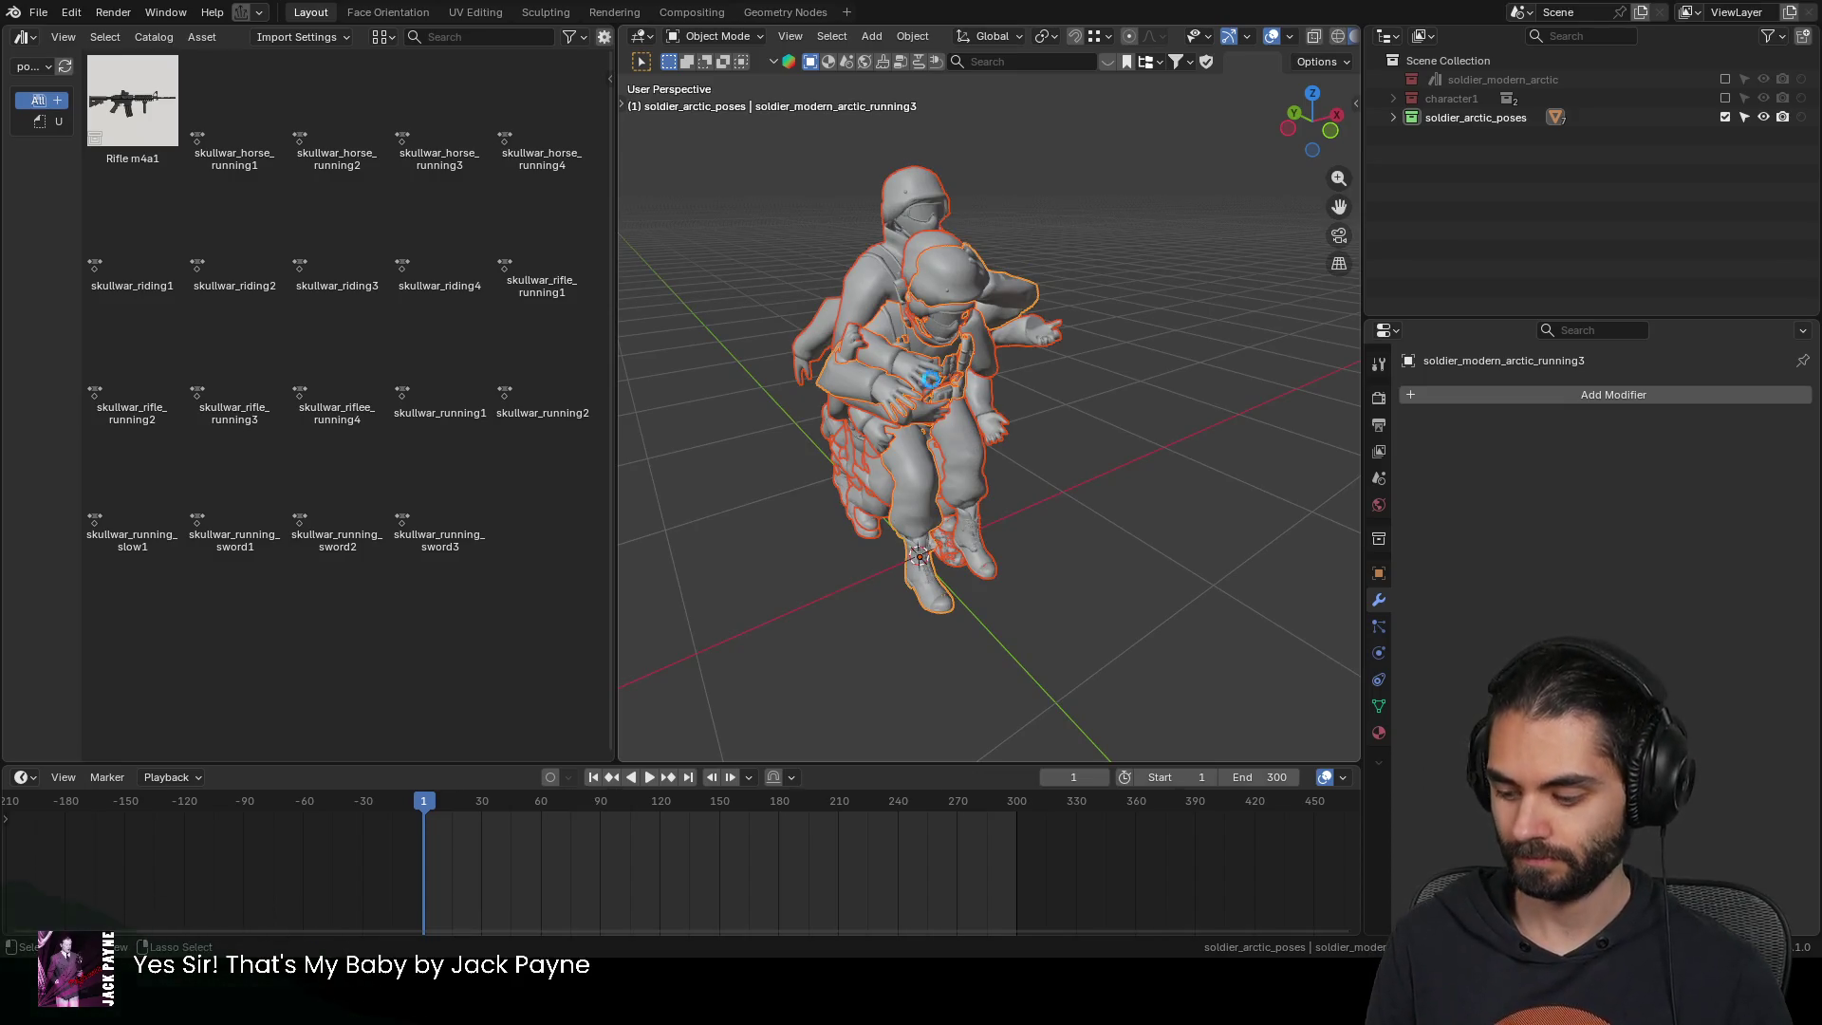
key(ctrl+s)
Open soldier_afghan.blend, purge its unused data, and save it
click(38, 11)
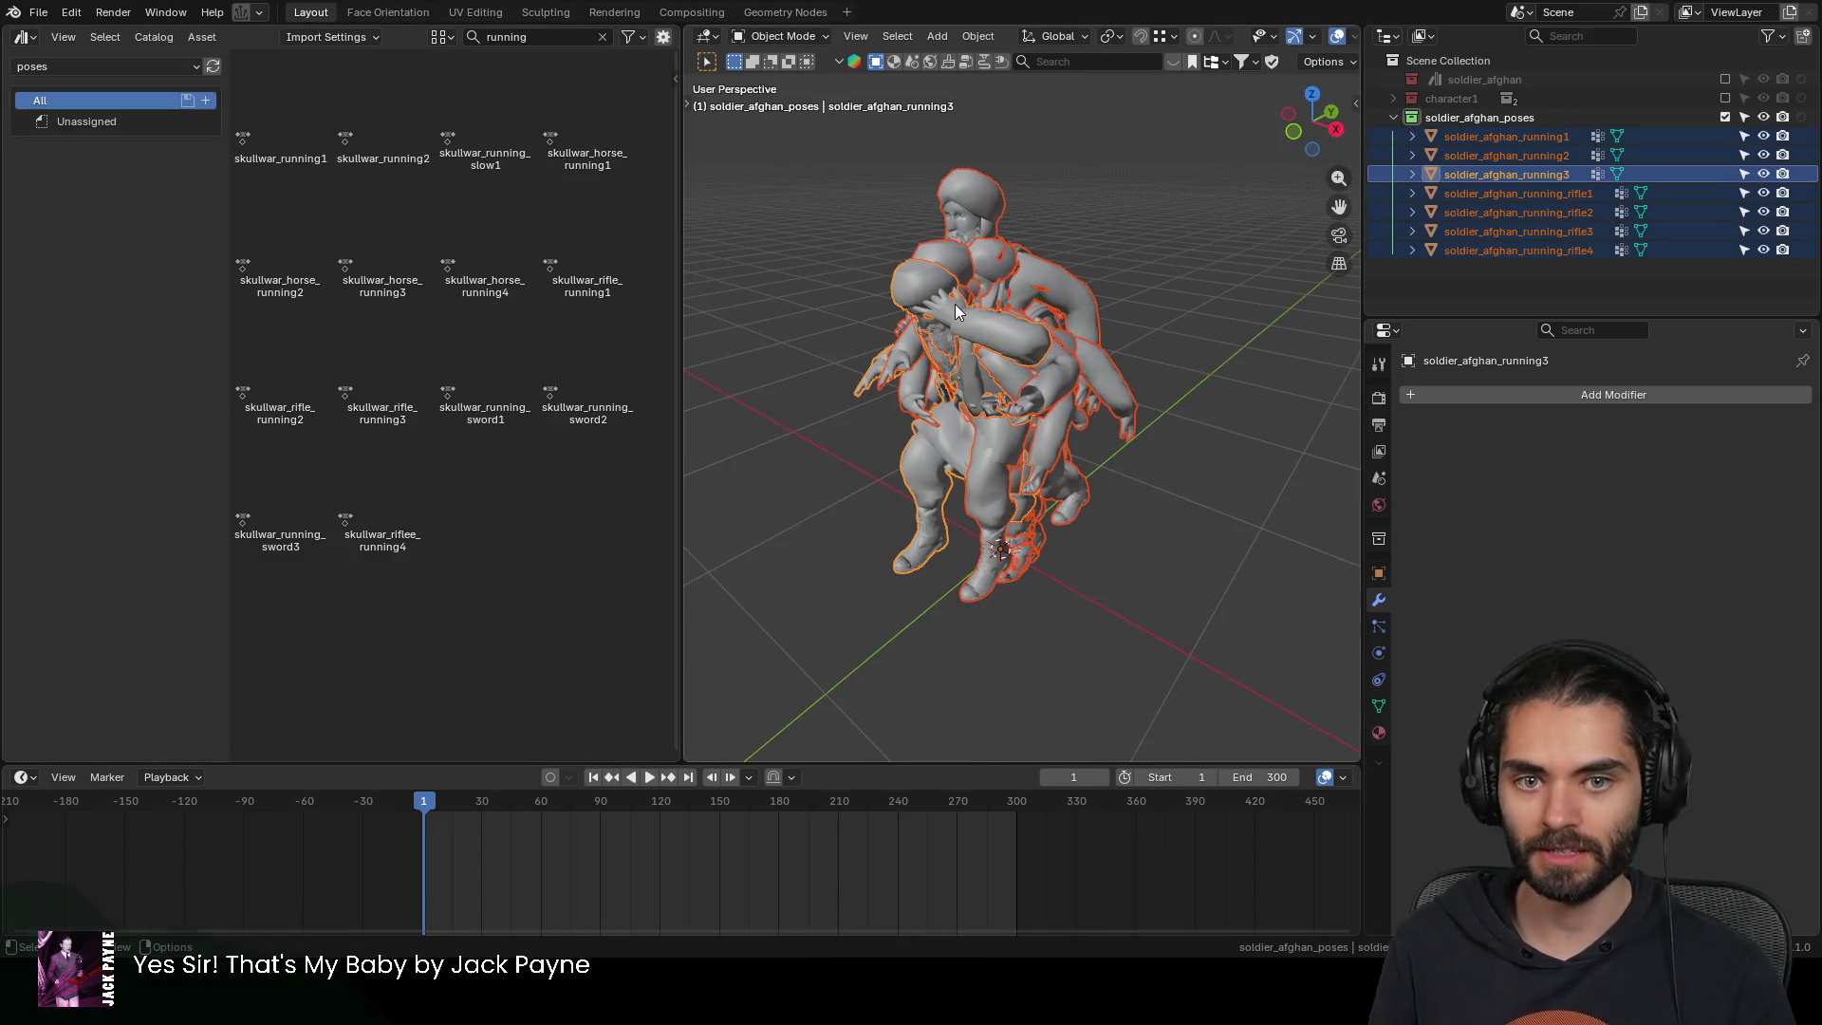
right_click(954, 303)
click(955, 304)
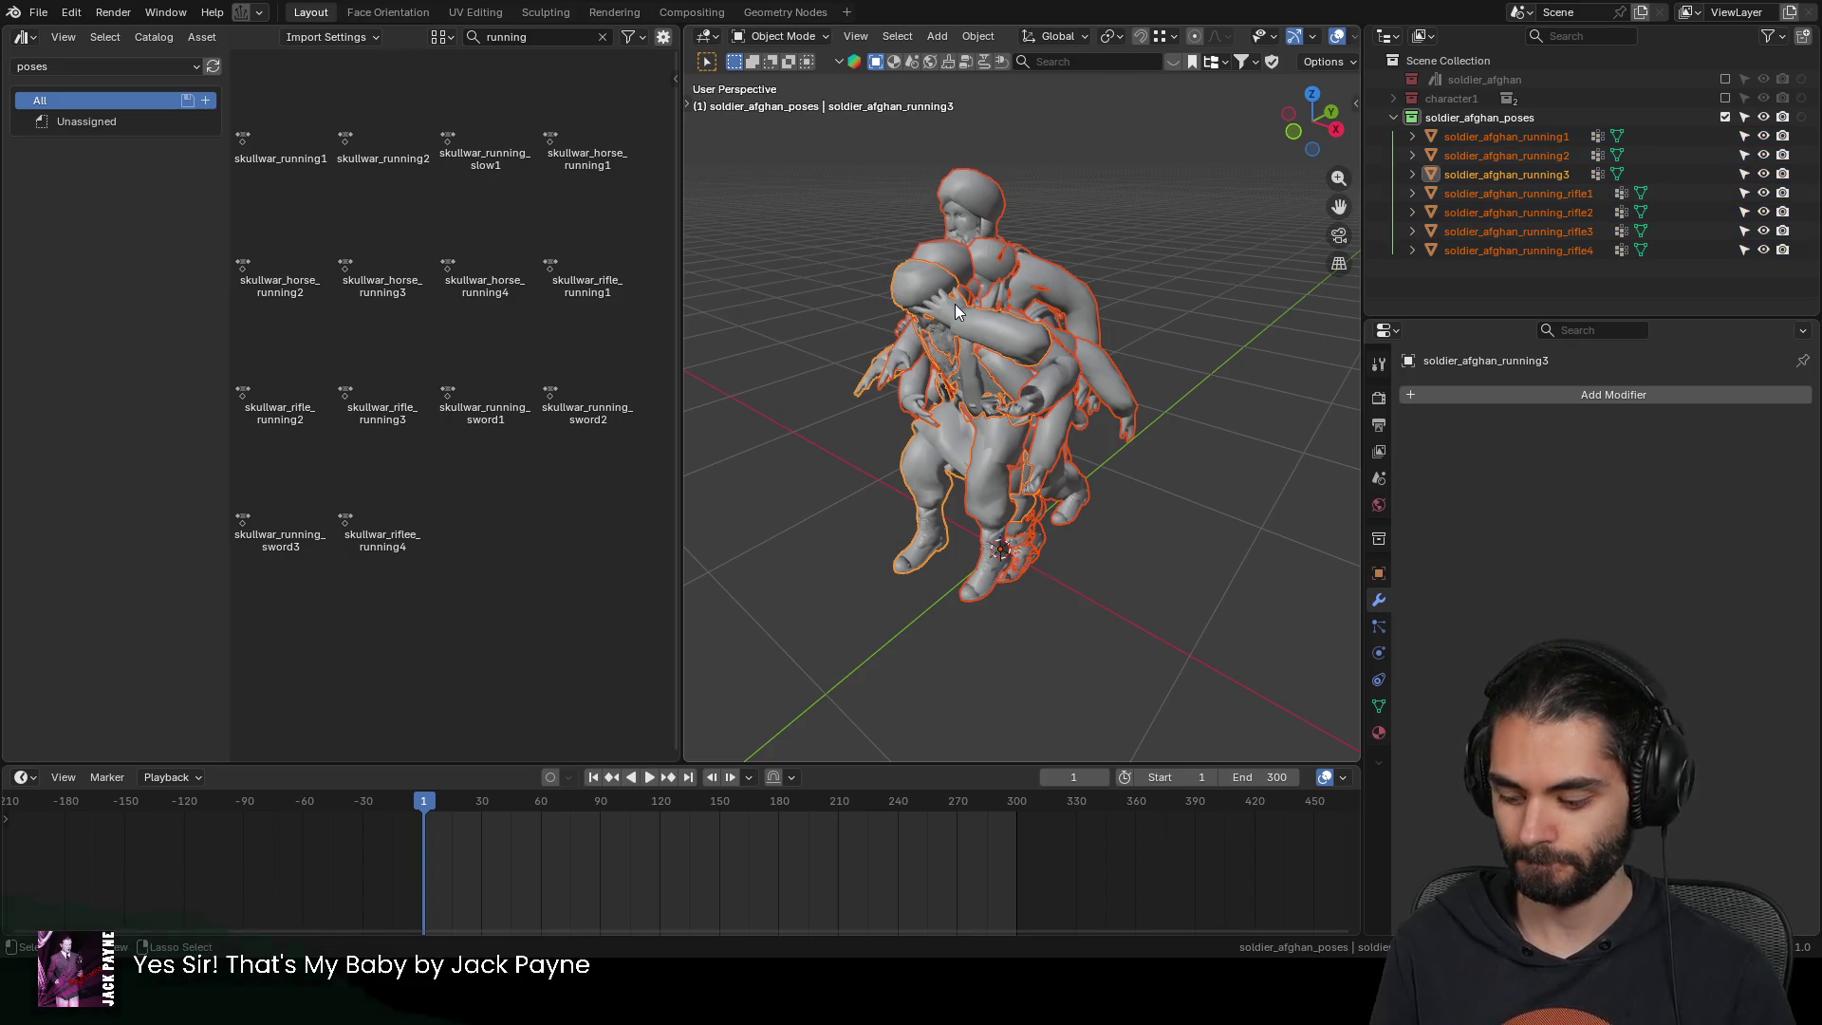
key(ctrl+s)
Open soldier_viking.blend and view the viking rig from an angle
click(38, 12)
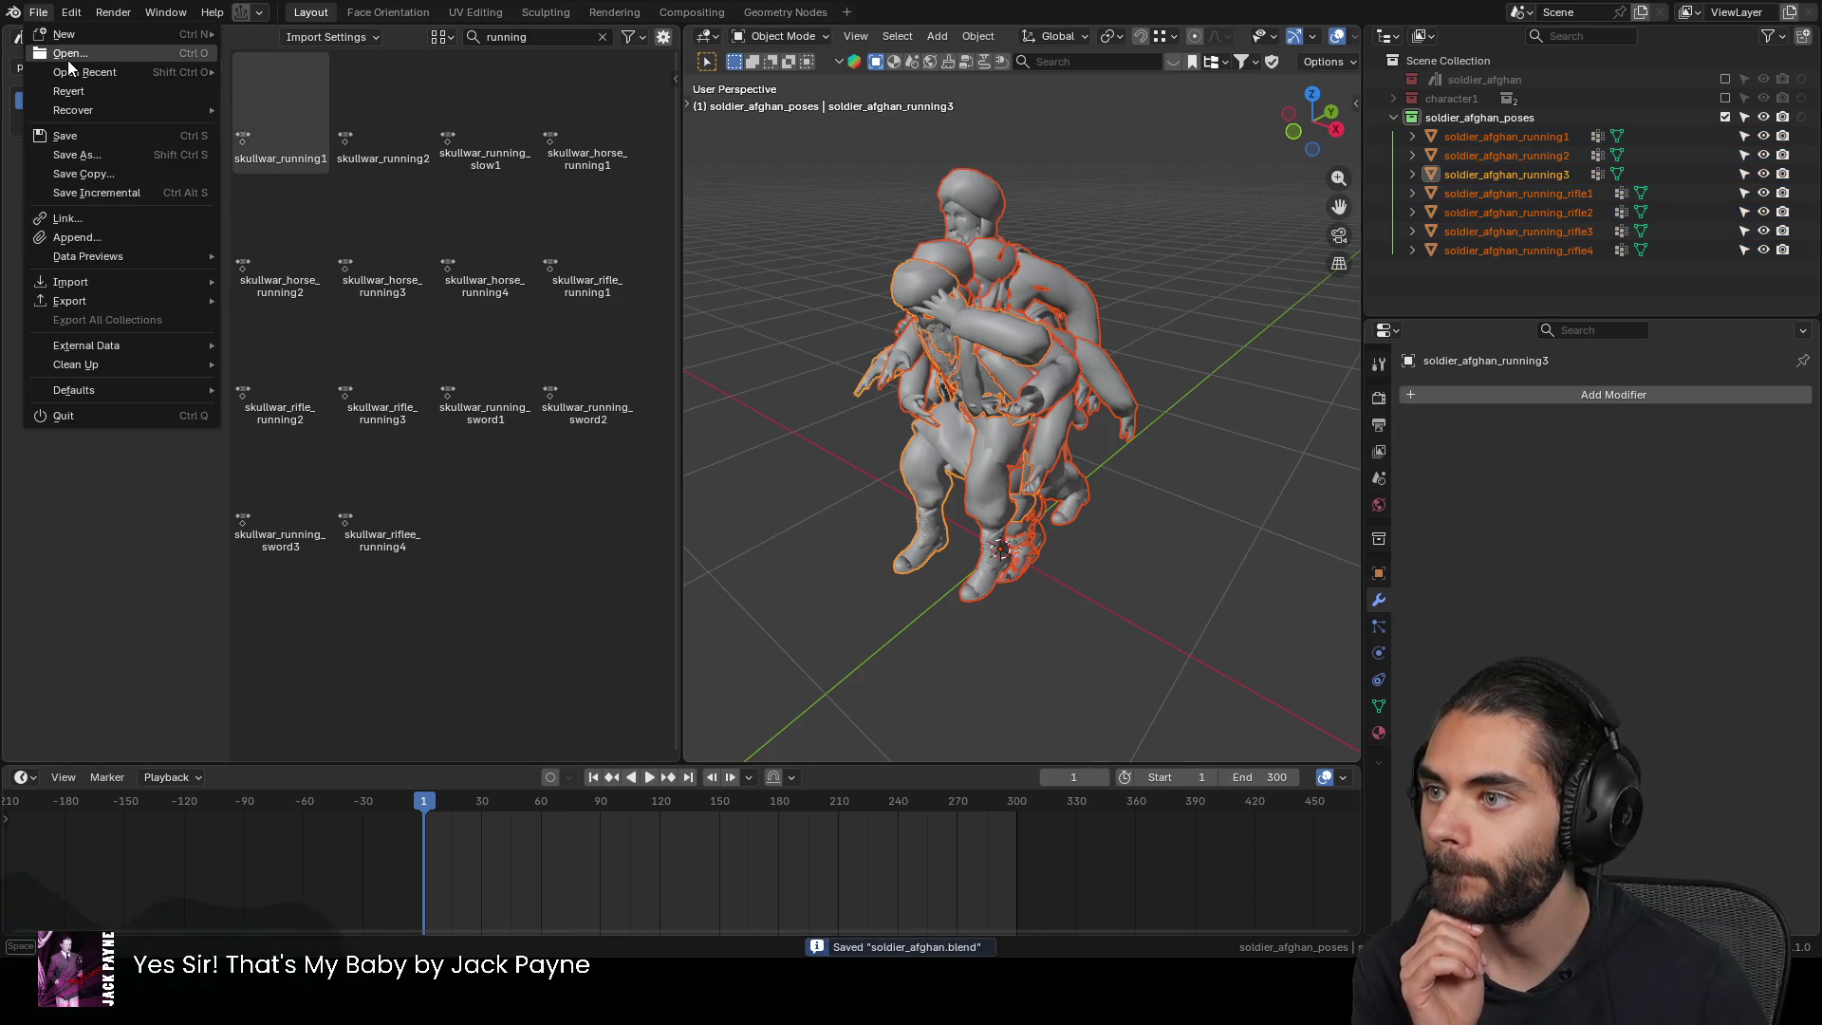
key(Escape)
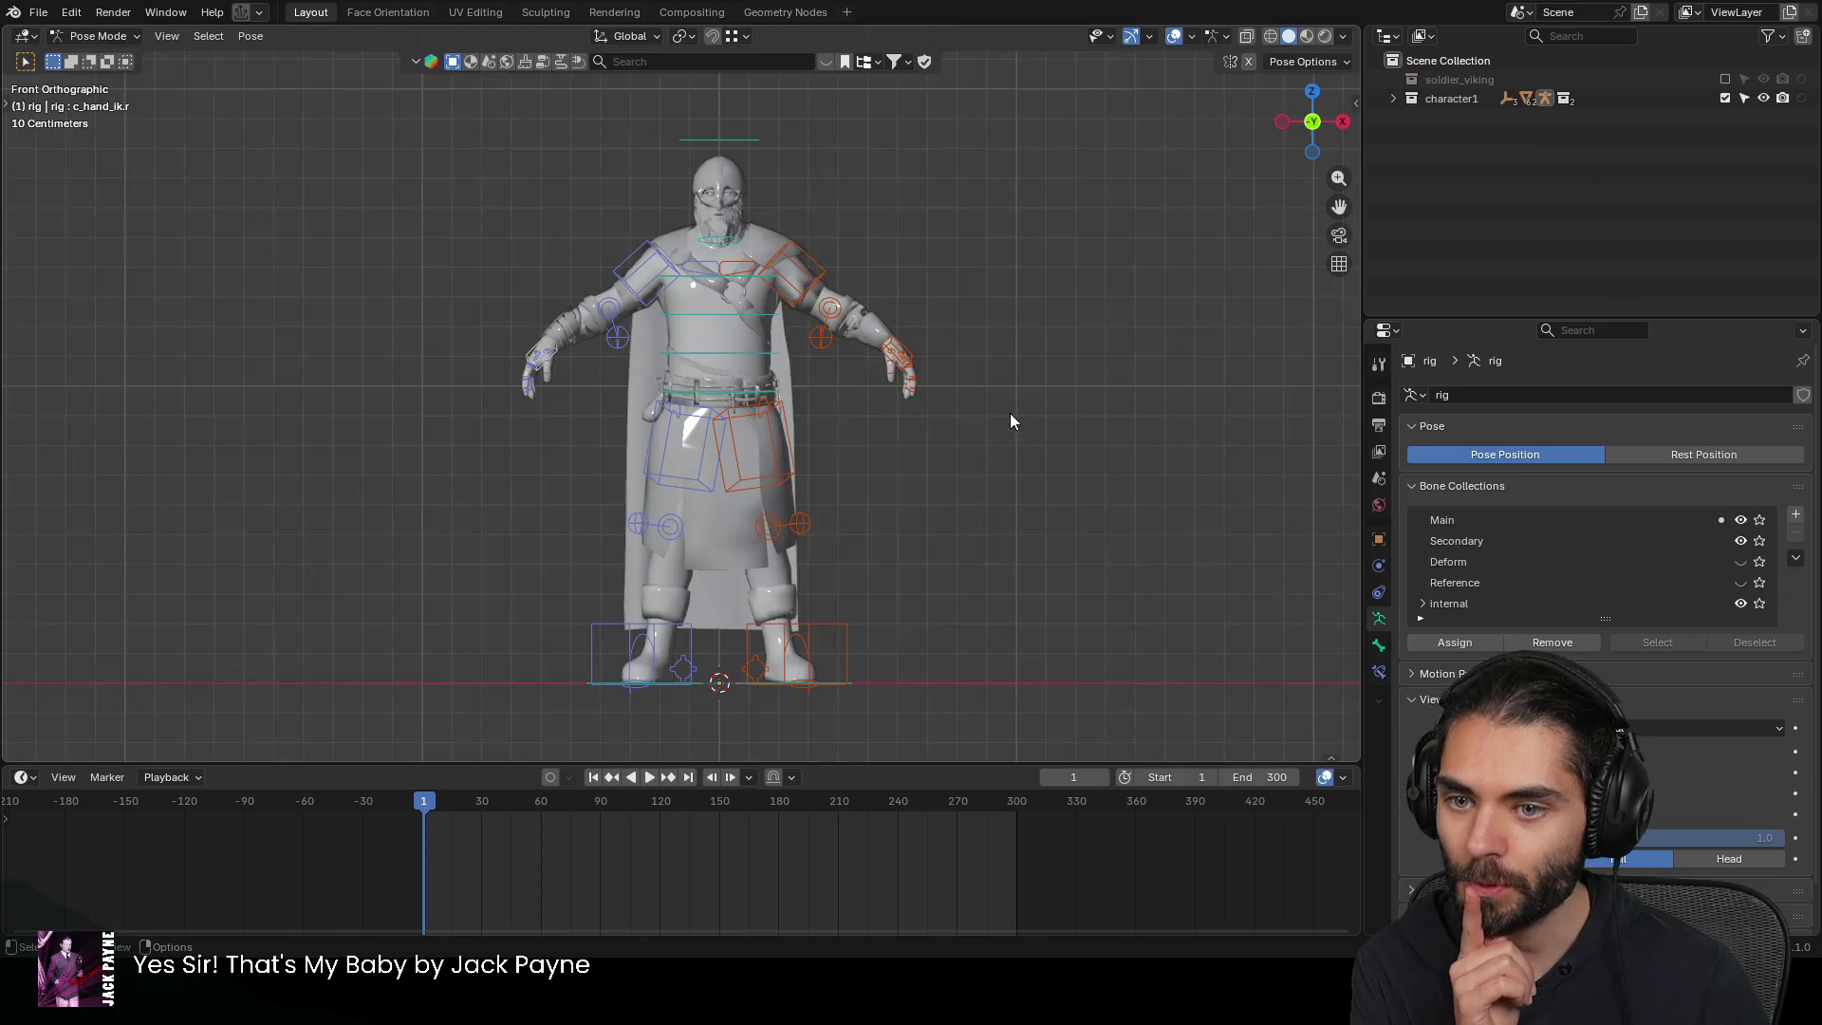
mouse_move(1010, 412)
middle_down()
mouse_move(964, 401)
mouse_move(942, 461)
mouse_move(580, 420)
mouse_move(734, 413)
middle_up()
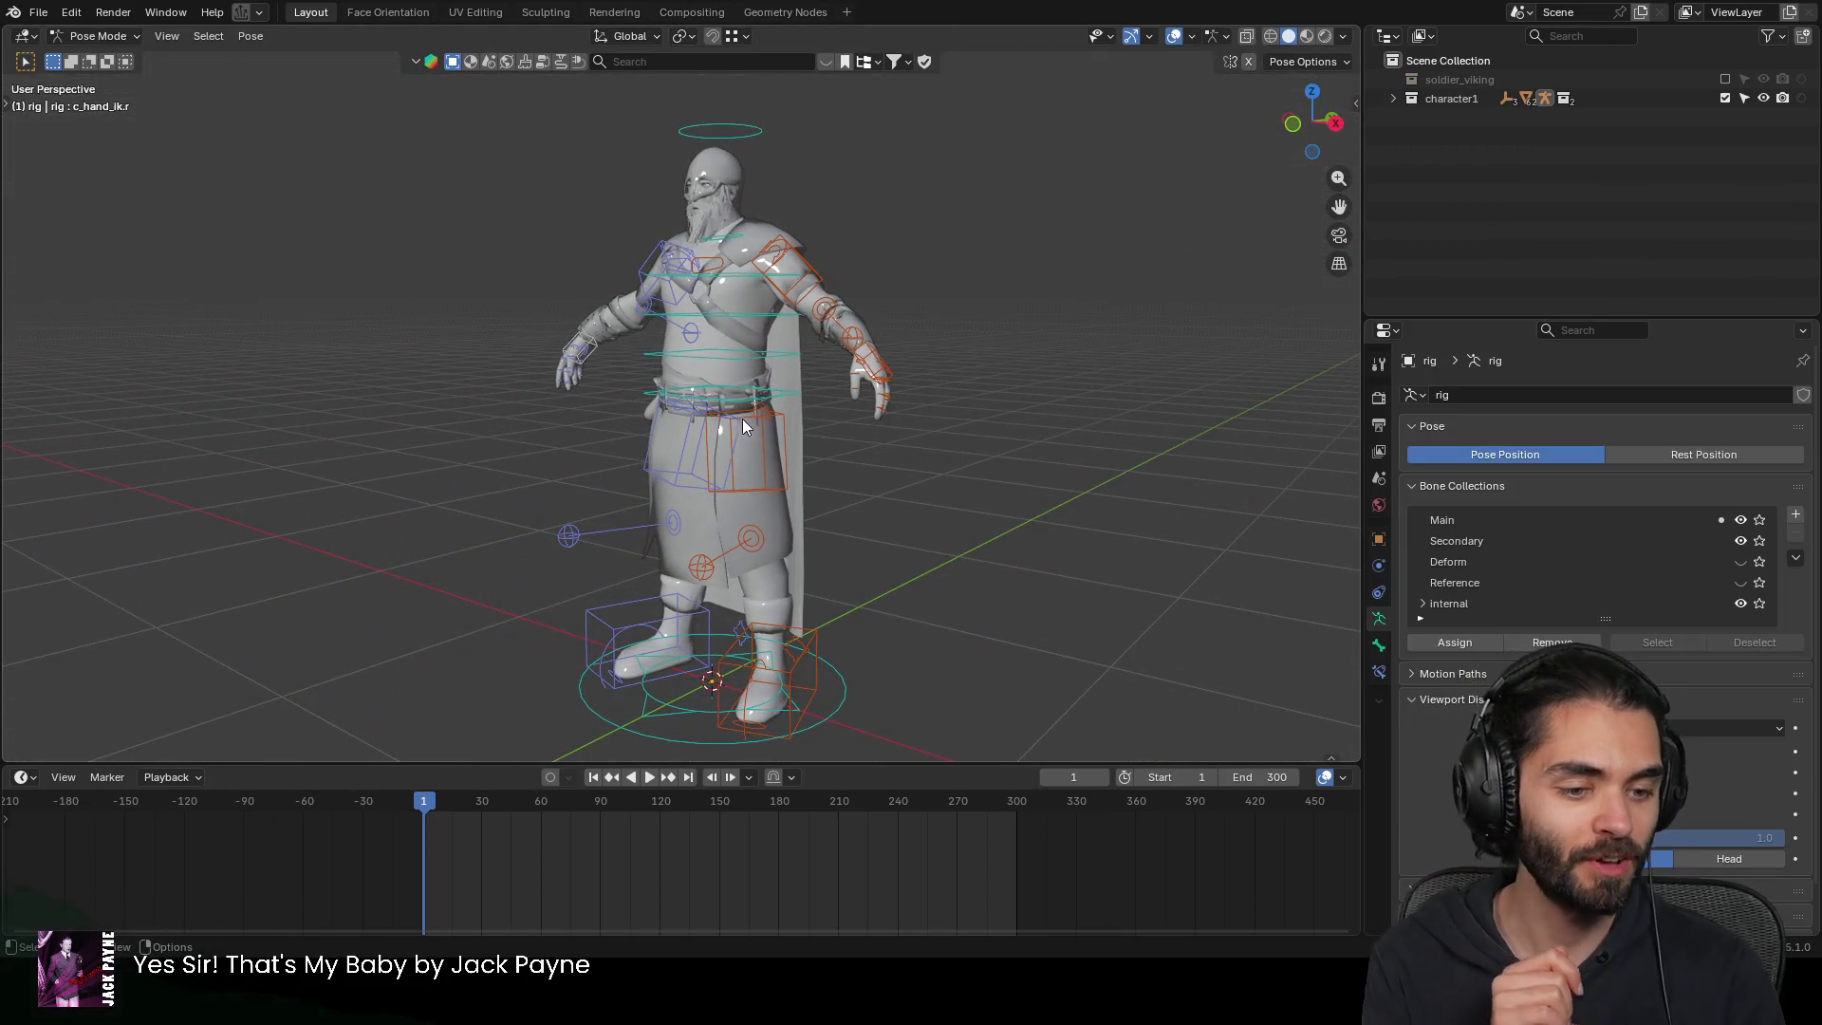